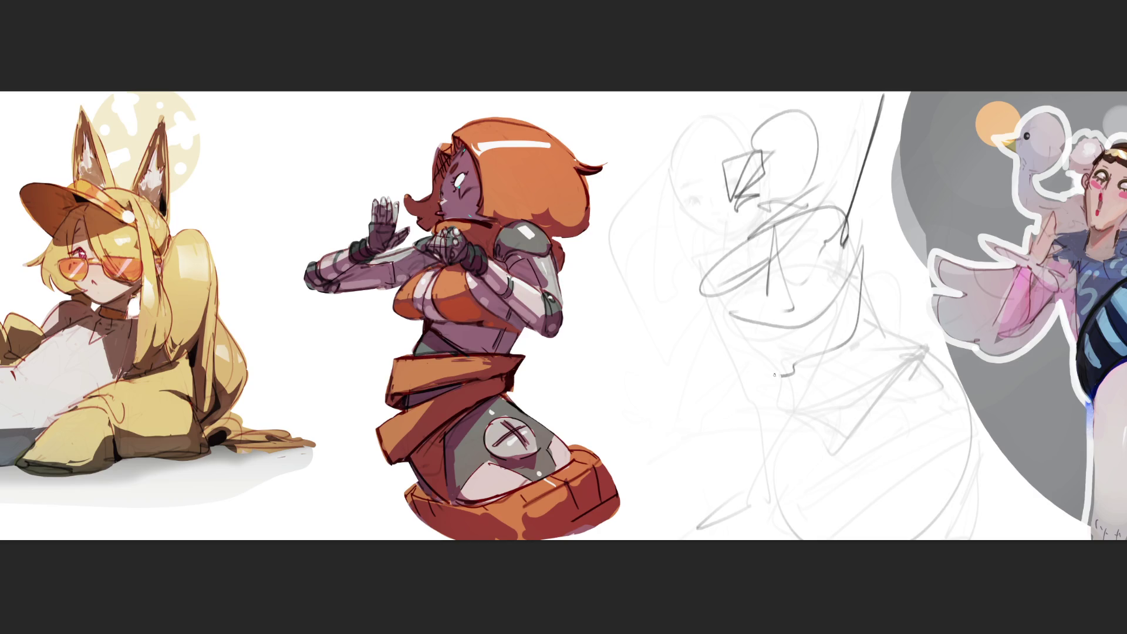
- Sketch zig-zag strokes and looping curves down the lower part of the new figure
mouse_move(787, 403)
mouse_down()
mouse_move(754, 470)
mouse_move(708, 516)
mouse_up()
drag(766, 455, 869, 428)
mouse_move(860, 264)
mouse_down()
mouse_move(868, 437)
mouse_move(857, 533)
mouse_move(875, 528)
mouse_move(796, 463)
mouse_up()
mouse_move(879, 435)
mouse_down()
mouse_move(857, 536)
mouse_move(883, 528)
mouse_up()
mouse_move(913, 496)
mouse_down()
mouse_move(897, 542)
mouse_move(885, 498)
mouse_up()
- Add the left chest contour, an arrow-like triangle and torso curves, then fade all strokes to light grey
drag(693, 291, 725, 317)
drag(734, 249, 702, 298)
drag(697, 258, 741, 250)
drag(705, 258, 708, 330)
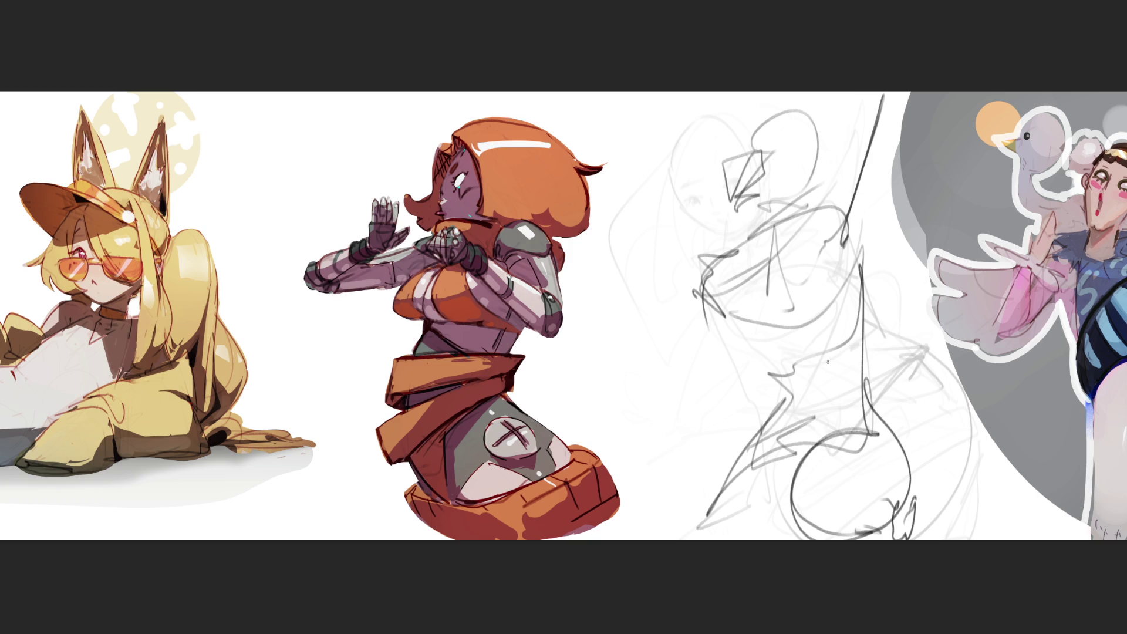
mouse_move(651, 195)
mouse_down()
mouse_move(781, 246)
mouse_move(640, 189)
mouse_move(705, 296)
mouse_move(807, 238)
mouse_move(883, 124)
mouse_move(845, 278)
mouse_move(704, 305)
mouse_up()
mouse_move(768, 319)
mouse_down()
mouse_move(821, 388)
mouse_move(871, 293)
mouse_move(862, 379)
mouse_move(911, 485)
mouse_up()
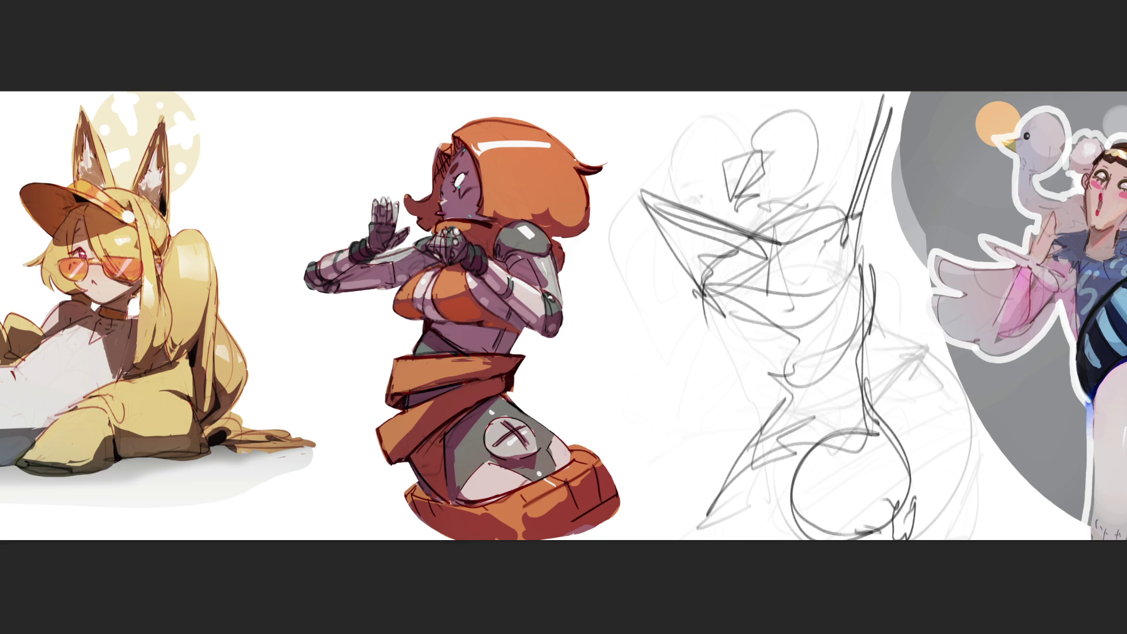
mouse_move(735, 335)
mouse_down()
mouse_move(775, 264)
mouse_move(763, 176)
mouse_move(775, 411)
mouse_move(756, 601)
mouse_up()
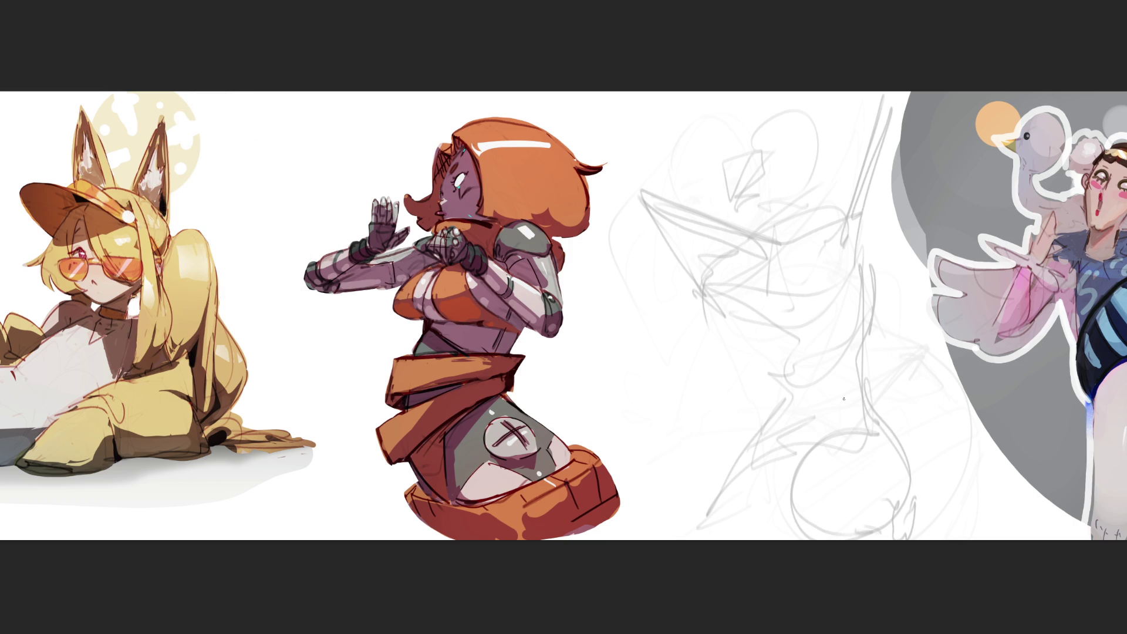
- Redraw the hips and waist with arcs, short dashes and a long line running down-left
drag(809, 455, 864, 432)
drag(856, 378, 812, 399)
mouse_move(776, 399)
mouse_down()
mouse_move(794, 403)
mouse_move(810, 386)
mouse_move(769, 409)
mouse_move(763, 431)
mouse_up()
mouse_move(845, 405)
mouse_down()
mouse_move(773, 446)
mouse_move(762, 440)
mouse_move(841, 406)
mouse_move(893, 427)
mouse_up()
mouse_move(889, 428)
mouse_down()
mouse_move(916, 470)
mouse_move(905, 467)
mouse_up()
mouse_move(823, 437)
mouse_down()
mouse_move(717, 485)
mouse_move(761, 429)
mouse_move(688, 485)
mouse_move(719, 504)
mouse_up()
drag(765, 468, 786, 498)
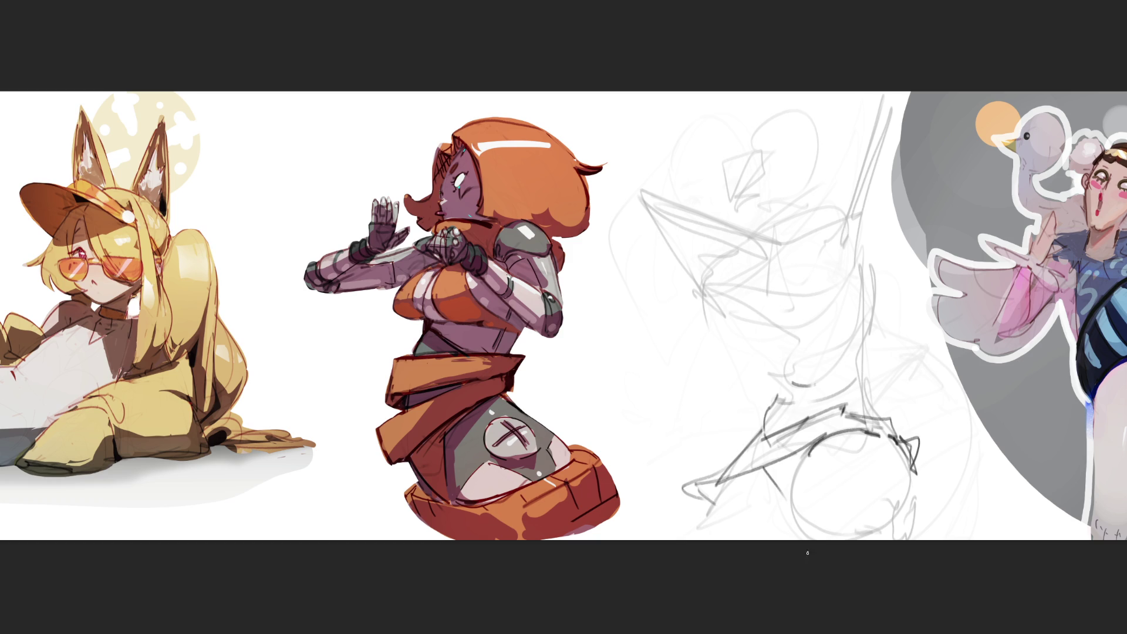
- Draw the lower circle's left curve and thicken its right edge and the lower-left line
mouse_move(809, 450)
mouse_down()
mouse_move(796, 539)
mouse_move(820, 516)
mouse_move(853, 528)
mouse_up()
drag(789, 503, 792, 535)
mouse_move(879, 506)
mouse_down()
mouse_move(880, 531)
mouse_move(908, 497)
mouse_move(910, 517)
mouse_up()
drag(892, 517, 866, 540)
drag(919, 497, 901, 526)
mouse_move(733, 477)
mouse_down()
mouse_move(711, 500)
mouse_move(709, 538)
mouse_up()
- Sketch the neck curve, rising waist line, upper torso and chest, and a bold angular V
mouse_move(777, 359)
mouse_down()
mouse_move(774, 381)
mouse_move(794, 376)
mouse_move(734, 302)
mouse_move(824, 296)
mouse_move(875, 382)
mouse_move(862, 379)
mouse_up()
mouse_move(745, 375)
mouse_down()
mouse_move(850, 325)
mouse_move(887, 365)
mouse_move(870, 353)
mouse_up()
mouse_move(734, 297)
mouse_down()
mouse_move(729, 349)
mouse_move(782, 276)
mouse_move(836, 311)
mouse_up()
drag(764, 277, 846, 311)
mouse_move(725, 304)
mouse_down()
mouse_move(898, 187)
mouse_move(818, 293)
mouse_up()
mouse_move(822, 293)
mouse_down()
mouse_move(957, 155)
mouse_move(817, 307)
mouse_move(849, 293)
mouse_up()
mouse_move(867, 261)
mouse_down()
mouse_move(847, 302)
mouse_move(893, 207)
mouse_up()
drag(893, 207, 838, 298)
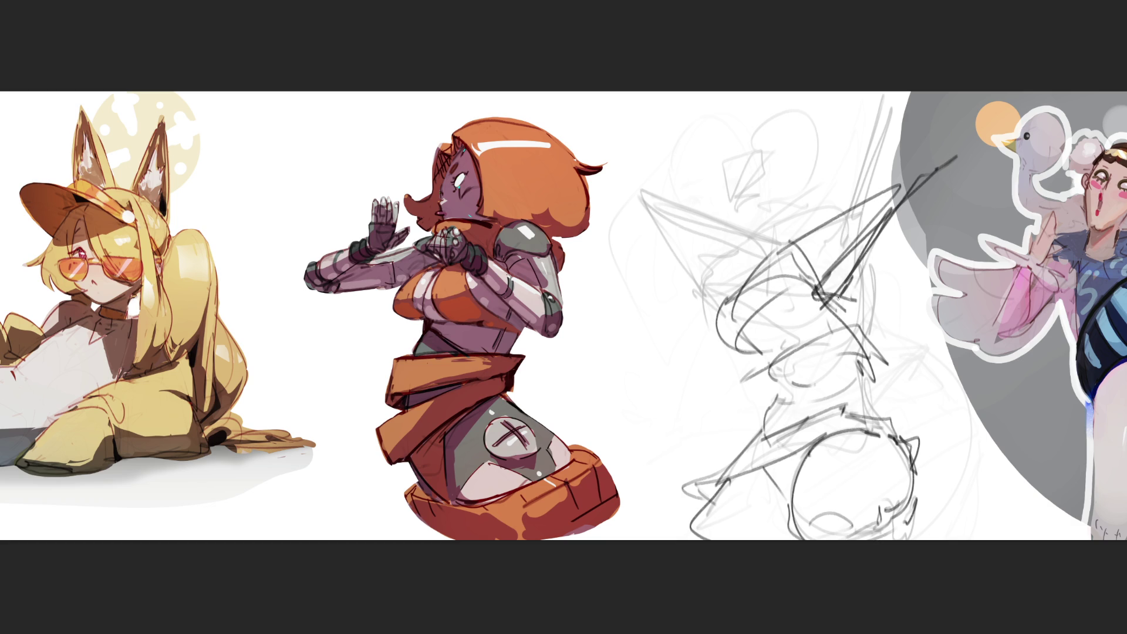
- Add a curve, a long loop and diagonals on the figure's left side
mouse_move(715, 305)
mouse_down()
mouse_move(705, 314)
mouse_move(724, 350)
mouse_up()
mouse_move(664, 409)
mouse_down()
mouse_move(727, 390)
mouse_move(661, 411)
mouse_move(675, 398)
mouse_move(628, 436)
mouse_up()
drag(713, 276, 614, 458)
mouse_move(672, 388)
mouse_down()
mouse_move(637, 428)
mouse_move(709, 282)
mouse_move(724, 293)
mouse_move(730, 279)
mouse_move(698, 247)
mouse_move(725, 206)
mouse_move(741, 246)
mouse_move(752, 242)
mouse_up()
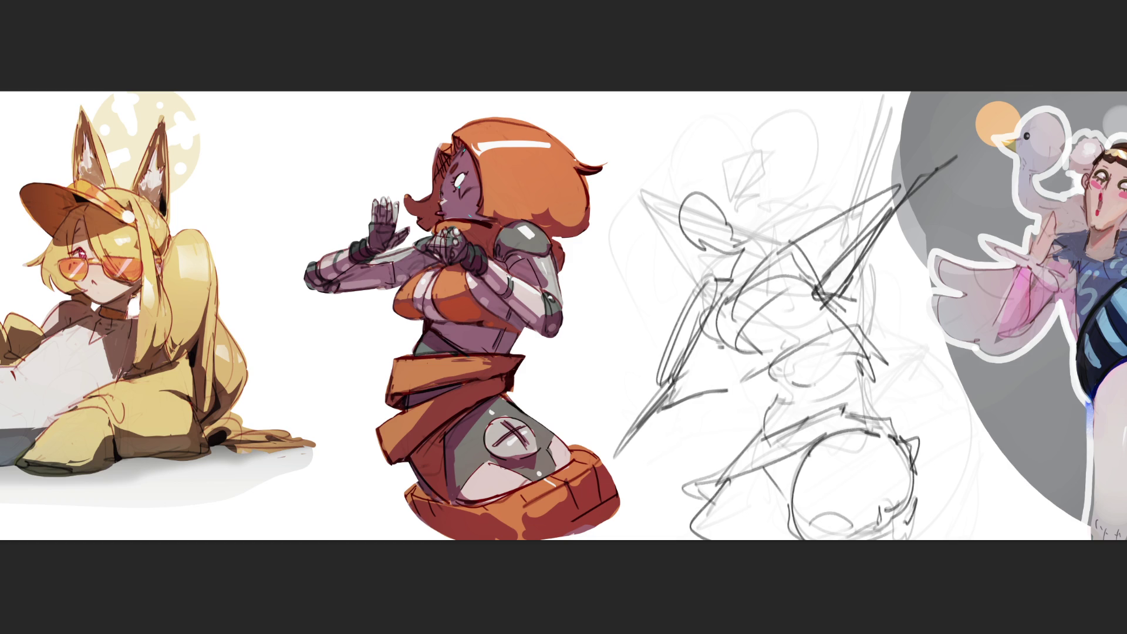
- Outline the head with curves, a long diagonal and a vertical line, then fade everything to grey
mouse_move(705, 165)
mouse_down()
mouse_move(678, 199)
mouse_move(740, 206)
mouse_up()
mouse_move(670, 196)
mouse_down()
mouse_move(702, 249)
mouse_move(714, 139)
mouse_move(754, 226)
mouse_up()
mouse_move(703, 152)
mouse_down()
mouse_move(705, 251)
mouse_move(758, 148)
mouse_move(773, 230)
mouse_up()
drag(819, 151, 720, 267)
drag(762, 129, 767, 253)
drag(759, 252, 732, 264)
drag(769, 225, 776, 252)
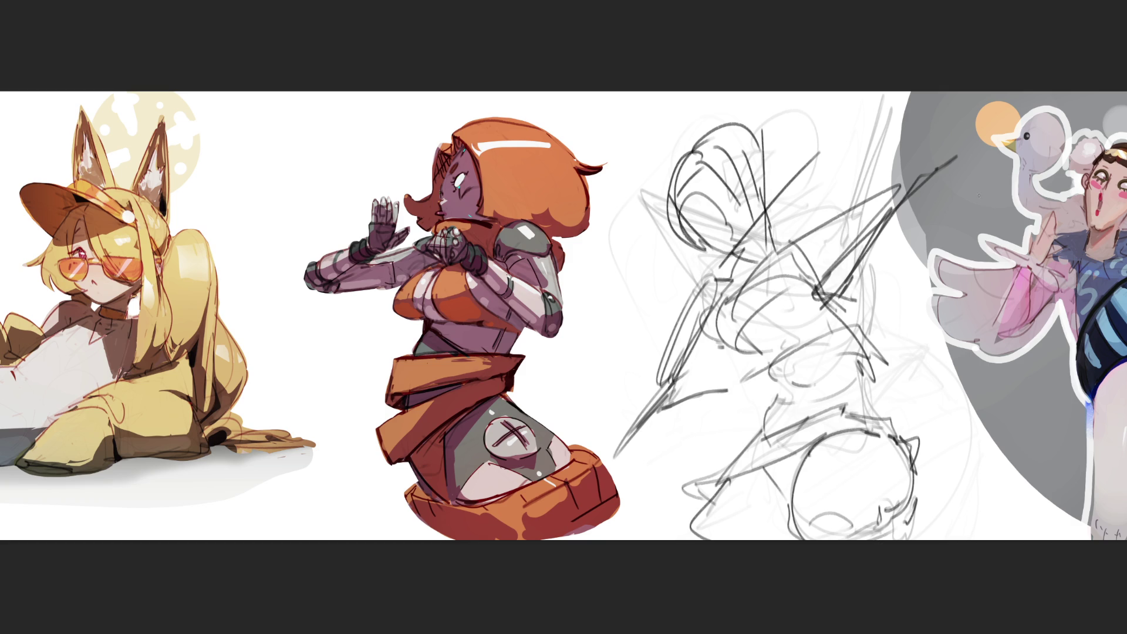
mouse_move(780, 100)
mouse_down()
mouse_move(751, 305)
mouse_move(878, 578)
mouse_up()
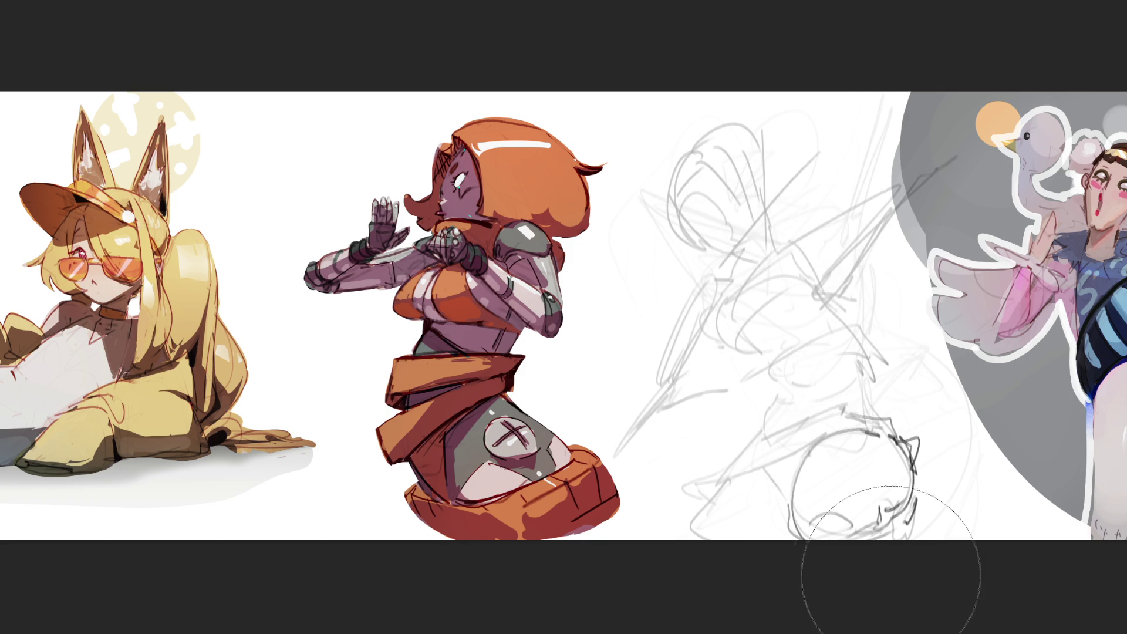
- Lighten the lower circle, then draw a long sweeping curve from the top down to the right
drag(842, 458, 969, 443)
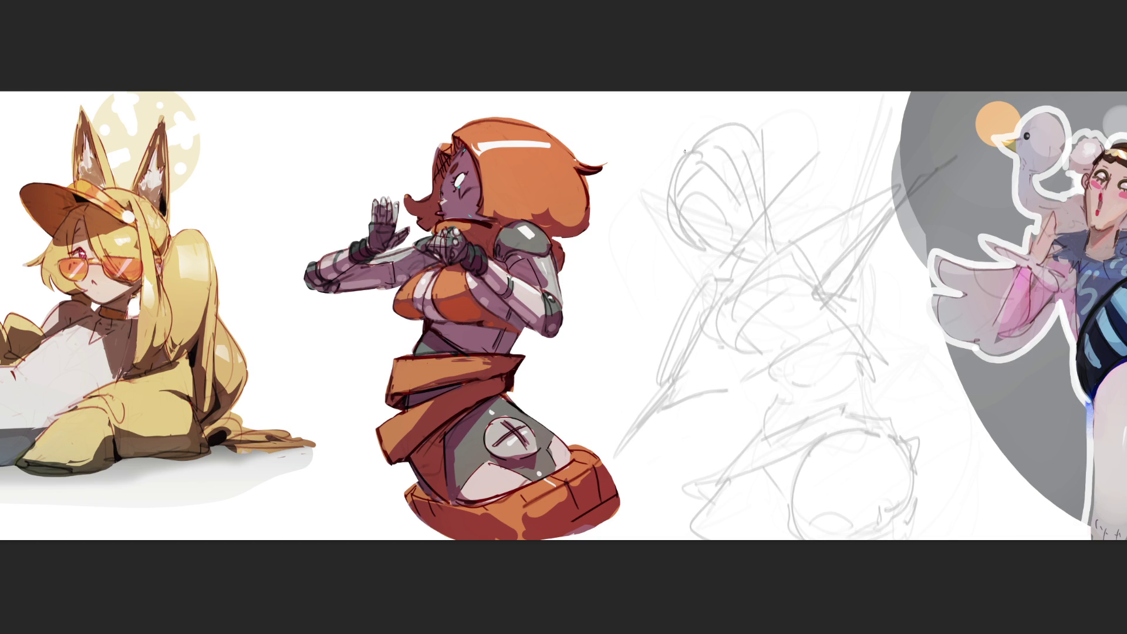
mouse_move(670, 178)
mouse_down()
mouse_move(637, 262)
mouse_move(681, 170)
mouse_move(757, 185)
mouse_move(802, 212)
mouse_up()
mouse_move(710, 168)
mouse_down()
mouse_move(757, 185)
mouse_move(878, 291)
mouse_up()
drag(775, 186, 901, 337)
drag(850, 249, 913, 364)
drag(883, 287, 910, 358)
mouse_move(892, 317)
mouse_down()
mouse_move(937, 379)
mouse_move(910, 331)
mouse_move(986, 363)
mouse_move(1035, 406)
mouse_move(1048, 442)
mouse_up()
- Add vertical strokes at the right and a curved line running down to the bottom
drag(1058, 389, 1039, 537)
mouse_move(1065, 451)
mouse_down()
mouse_move(1058, 414)
mouse_move(1047, 532)
mouse_up()
drag(1042, 510, 1034, 526)
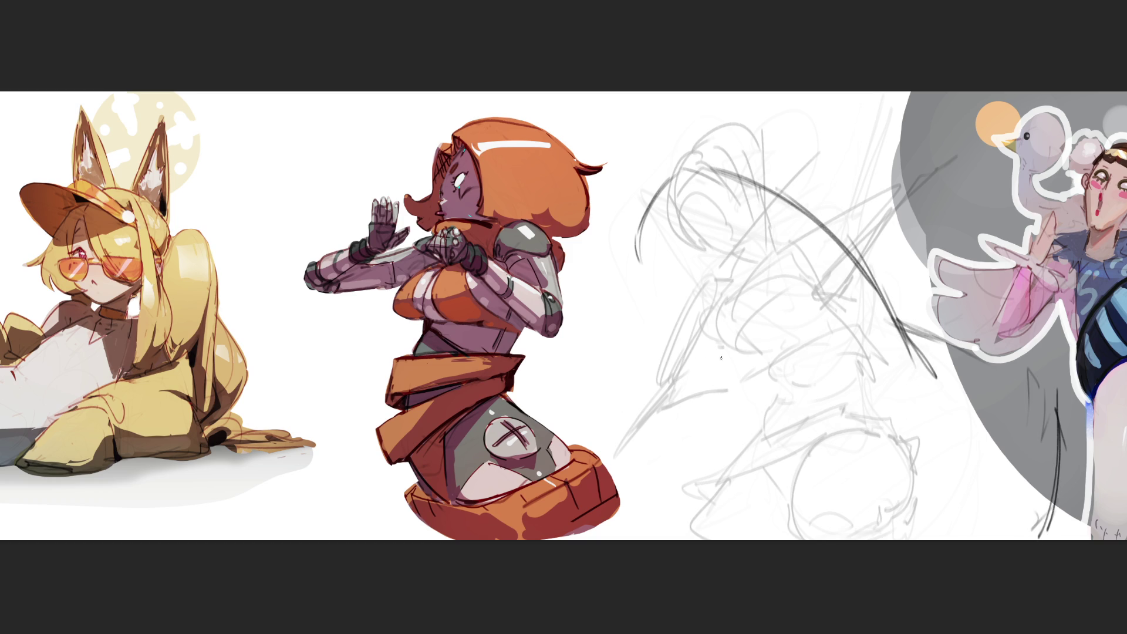
mouse_move(714, 272)
mouse_down()
mouse_move(727, 268)
mouse_move(787, 338)
mouse_move(765, 303)
mouse_move(799, 383)
mouse_up()
drag(769, 306, 844, 482)
drag(803, 410, 890, 532)
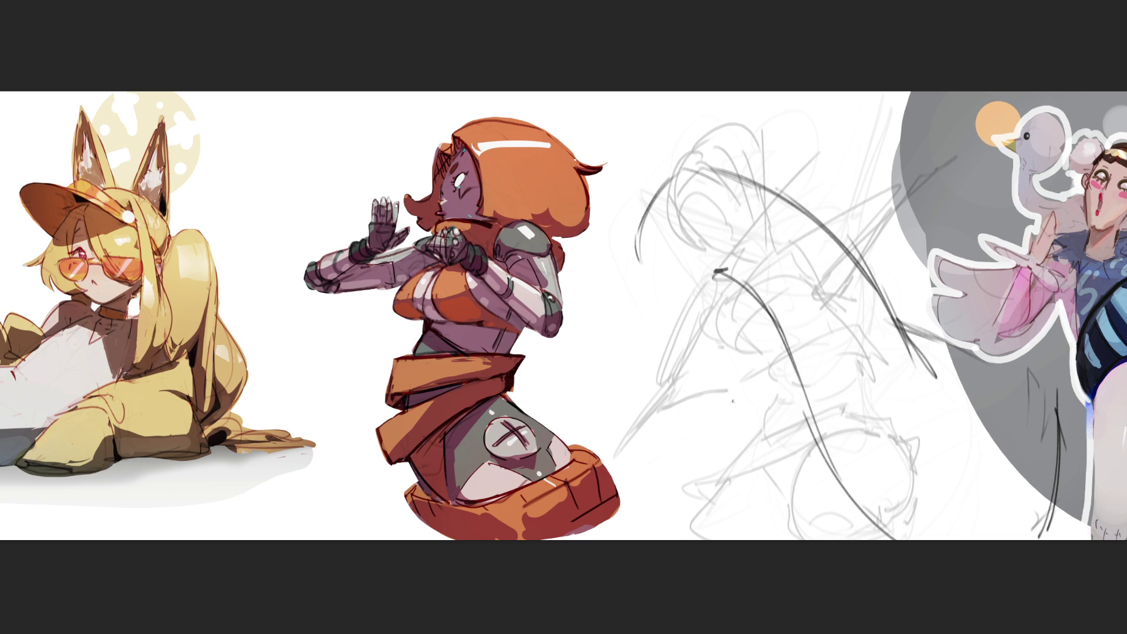
- Sweep a long stroke down through the sketch and add dashes along the bottom
drag(634, 250, 673, 337)
drag(646, 300, 753, 502)
drag(698, 420, 777, 529)
drag(789, 518, 802, 524)
drag(730, 470, 808, 534)
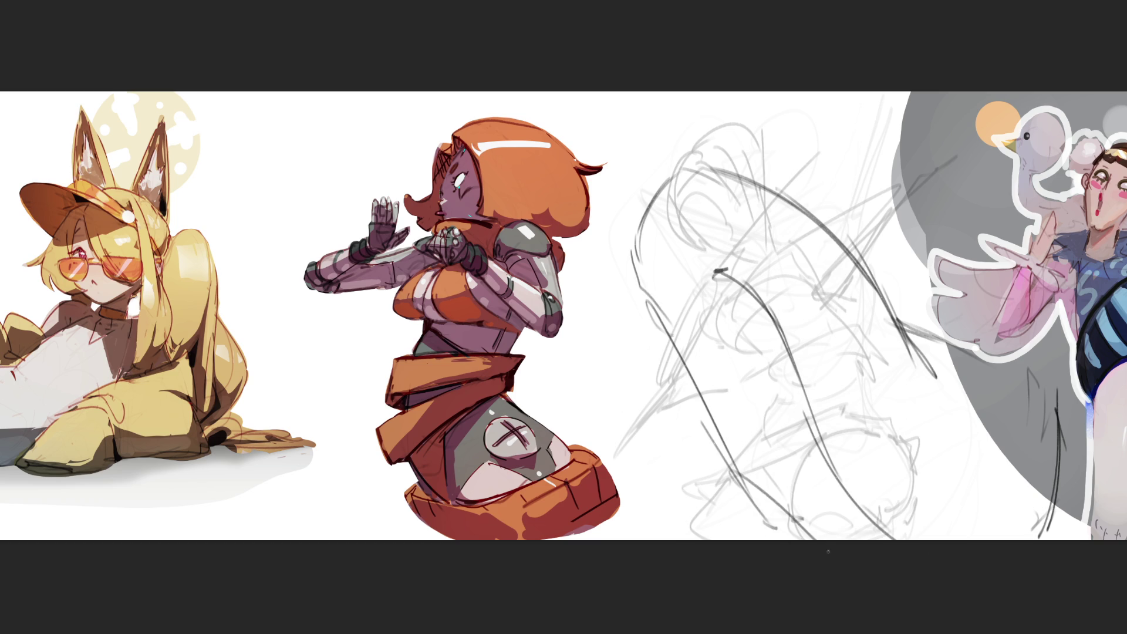
- Draw angular lines in the upper right, then fade all the new strokes to faint grey
mouse_move(816, 182)
mouse_down()
mouse_move(835, 239)
mouse_move(901, 191)
mouse_move(785, 206)
mouse_up()
drag(787, 204, 899, 115)
mouse_move(856, 186)
mouse_down()
mouse_move(937, 128)
mouse_move(1042, 282)
mouse_up()
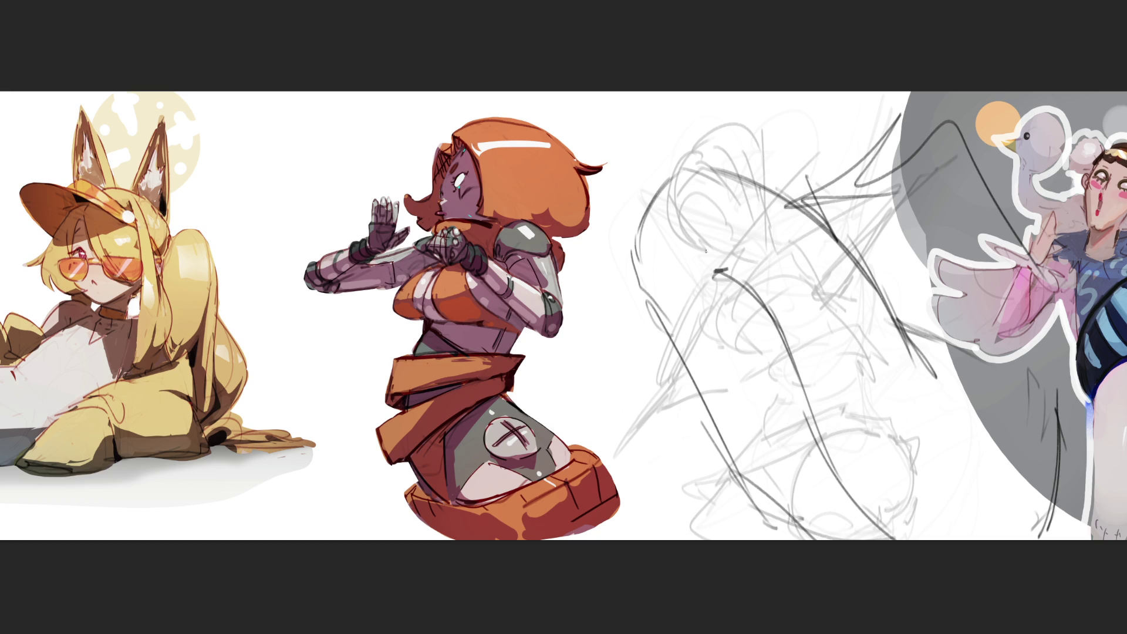
mouse_move(698, 237)
mouse_down()
mouse_move(583, 100)
mouse_move(763, 235)
mouse_move(525, 347)
mouse_up()
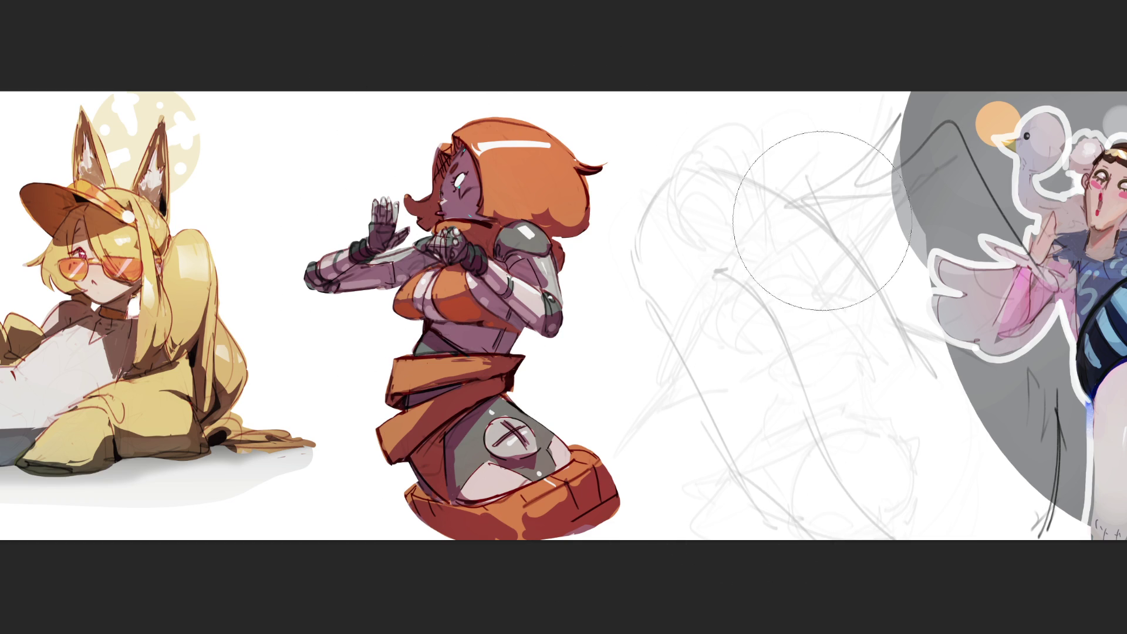
mouse_move(935, 305)
mouse_down()
mouse_move(842, 490)
mouse_move(730, 164)
mouse_move(779, 403)
mouse_move(645, 273)
mouse_move(986, 491)
mouse_move(969, 536)
mouse_move(838, 516)
mouse_move(973, 345)
mouse_up()
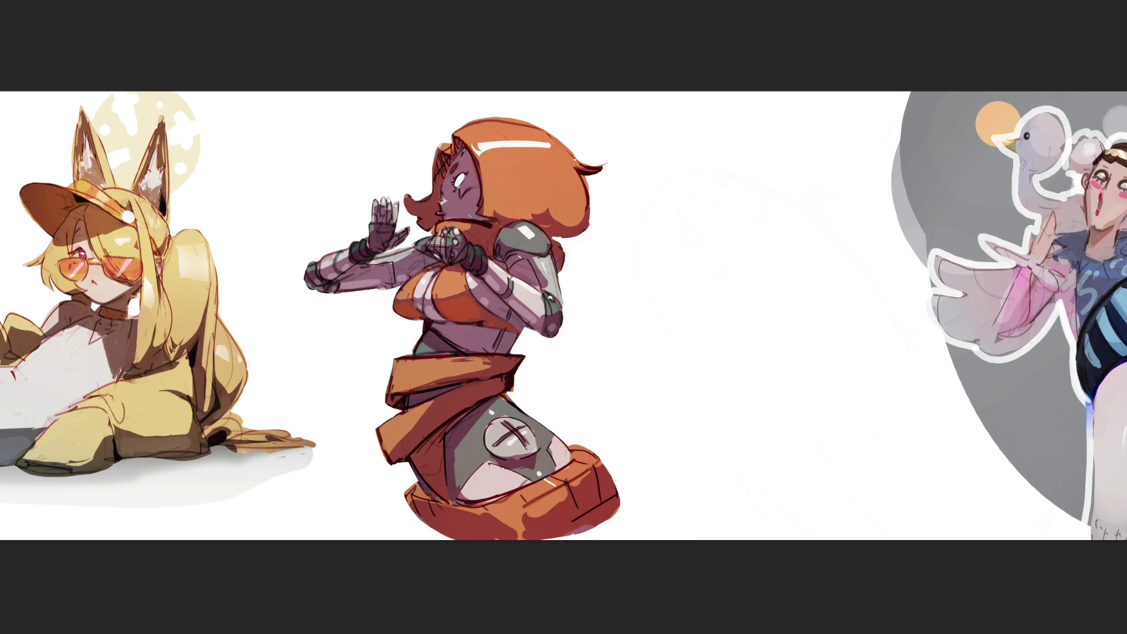
- Draw an oval head outline with strokes beneath it and a cone shape beside it
mouse_move(695, 139)
mouse_down()
mouse_move(692, 173)
mouse_move(727, 112)
mouse_move(775, 183)
mouse_move(753, 222)
mouse_move(685, 202)
mouse_move(748, 230)
mouse_up()
mouse_move(787, 150)
mouse_down()
mouse_move(776, 232)
mouse_move(763, 231)
mouse_up()
mouse_move(743, 240)
mouse_down()
mouse_move(728, 241)
mouse_move(747, 247)
mouse_up()
mouse_move(764, 238)
mouse_down()
mouse_move(732, 250)
mouse_move(708, 224)
mouse_move(779, 214)
mouse_up()
drag(676, 160, 697, 249)
drag(663, 151, 691, 224)
drag(772, 117, 817, 164)
mouse_move(823, 167)
mouse_down()
mouse_move(763, 102)
mouse_move(776, 131)
mouse_up()
- Refine the head with a top loop and arc, chin strokes and a redrawn left side
drag(664, 150, 673, 171)
drag(770, 118, 698, 222)
mouse_move(681, 147)
mouse_down()
mouse_move(783, 175)
mouse_move(771, 207)
mouse_up()
drag(754, 213, 726, 219)
mouse_move(779, 177)
mouse_down()
mouse_move(766, 217)
mouse_move(786, 210)
mouse_move(758, 242)
mouse_move(733, 248)
mouse_up()
mouse_move(712, 99)
mouse_down()
mouse_move(658, 122)
mouse_move(651, 167)
mouse_up()
drag(668, 199, 671, 226)
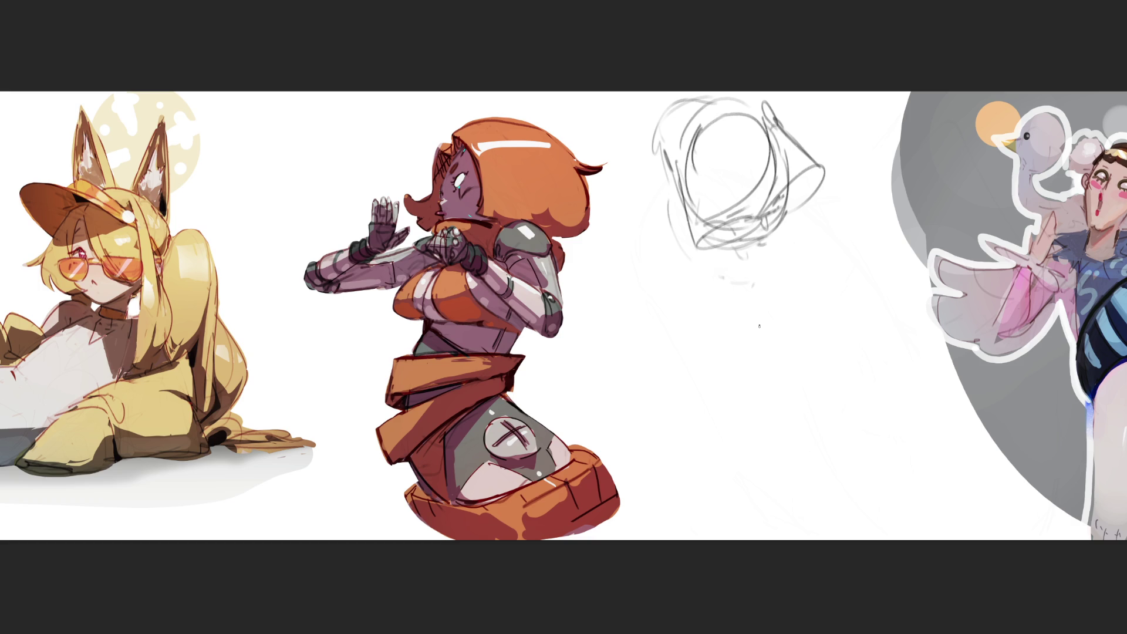
mouse_move(716, 259)
mouse_down()
mouse_move(763, 244)
mouse_move(748, 264)
mouse_move(778, 255)
mouse_move(763, 270)
mouse_move(798, 214)
mouse_move(772, 275)
mouse_up()
drag(725, 279, 794, 301)
- Draw the neck's right side and a curve under it, then redraw the cone's right edge
drag(810, 237, 799, 288)
drag(803, 202, 810, 237)
drag(811, 228, 797, 314)
mouse_move(719, 297)
mouse_down()
mouse_move(782, 319)
mouse_move(797, 310)
mouse_move(816, 258)
mouse_up()
drag(819, 230, 809, 279)
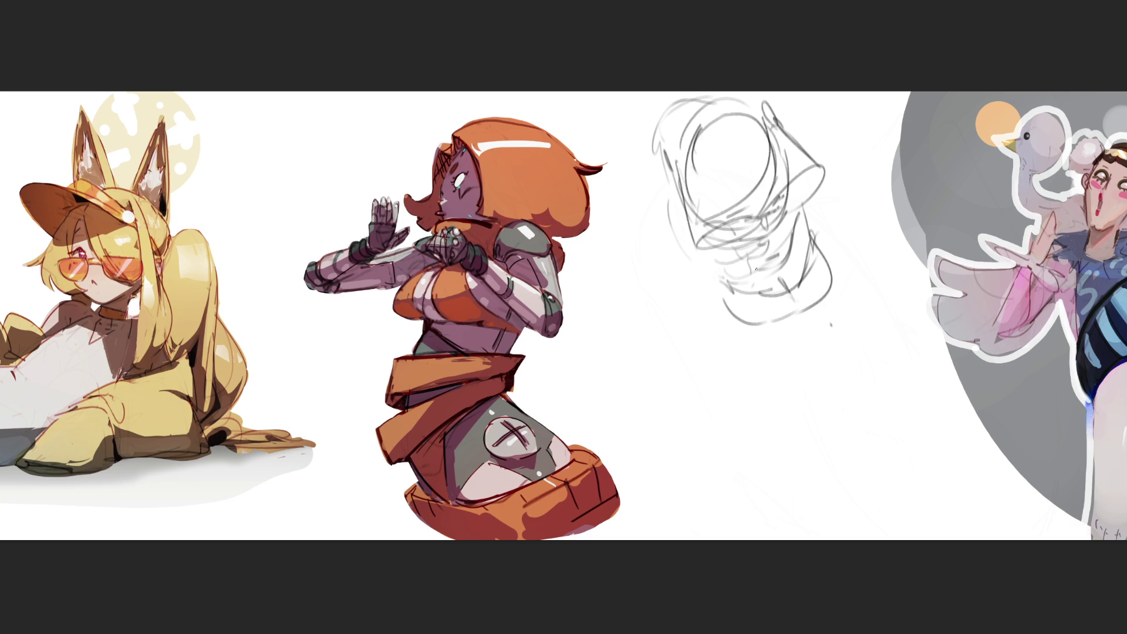
mouse_move(789, 154)
mouse_down()
mouse_move(824, 174)
mouse_move(820, 223)
mouse_move(826, 167)
mouse_move(874, 180)
mouse_up()
mouse_move(817, 214)
mouse_down()
mouse_move(860, 205)
mouse_move(829, 249)
mouse_up()
mouse_move(892, 191)
mouse_down()
mouse_move(824, 256)
mouse_move(831, 263)
mouse_up()
- Add two left diagonals, base lines at lower left, and shape the lower body with curves
drag(687, 194, 640, 301)
mouse_move(716, 244)
mouse_down()
mouse_move(658, 303)
mouse_move(706, 285)
mouse_up()
drag(656, 312, 714, 284)
mouse_move(699, 263)
mouse_down()
mouse_move(707, 311)
mouse_move(731, 334)
mouse_up()
mouse_move(817, 306)
mouse_down()
mouse_move(792, 331)
mouse_move(806, 320)
mouse_up()
drag(838, 283, 790, 336)
drag(793, 332, 726, 343)
mouse_move(731, 324)
mouse_down()
mouse_move(717, 338)
mouse_move(730, 338)
mouse_up()
mouse_move(713, 329)
mouse_down()
mouse_move(726, 350)
mouse_move(717, 349)
mouse_up()
mouse_move(717, 350)
mouse_down()
mouse_move(776, 343)
mouse_move(766, 365)
mouse_up()
- Draw two tapering legs, undoing one stray stroke and refining the second leg's contours
mouse_move(762, 366)
mouse_down()
mouse_move(745, 371)
mouse_move(750, 380)
mouse_up()
drag(729, 363, 755, 405)
mouse_move(763, 364)
mouse_down()
mouse_move(757, 411)
mouse_move(766, 415)
mouse_up()
drag(777, 386, 766, 405)
drag(793, 338, 798, 348)
mouse_move(826, 297)
mouse_down()
mouse_move(820, 347)
mouse_move(805, 357)
mouse_move(785, 341)
mouse_move(798, 371)
mouse_up()
mouse_move(822, 340)
mouse_down()
mouse_move(824, 387)
mouse_move(810, 391)
mouse_up()
drag(794, 357, 816, 401)
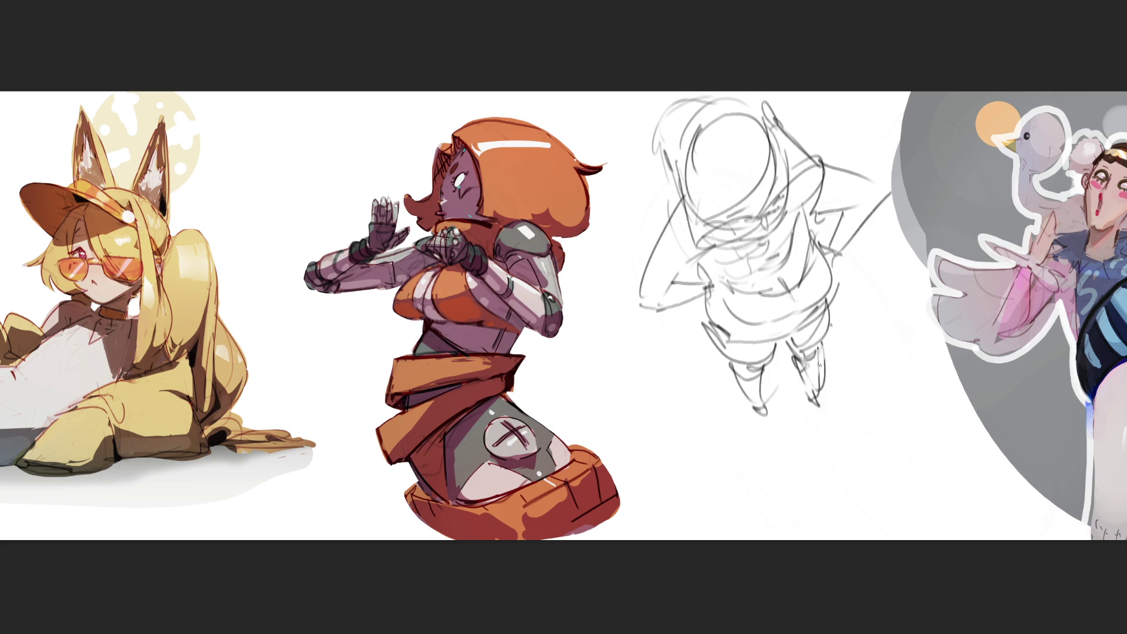
key(ctrl+z)
drag(821, 340, 805, 388)
drag(788, 345, 811, 408)
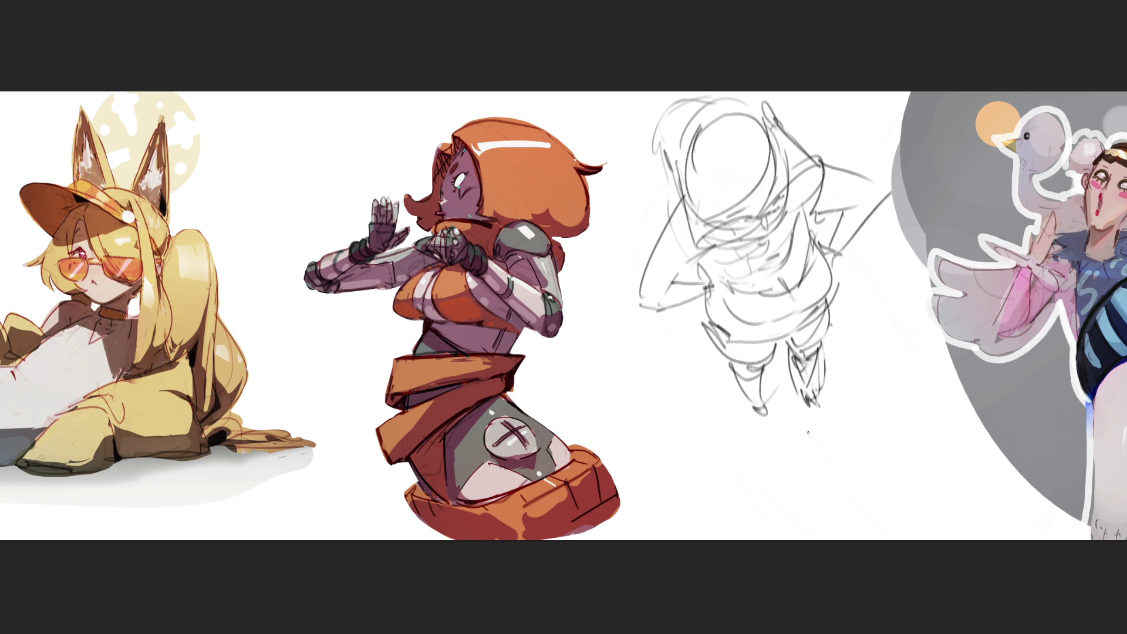
- Draw an oval base under the feet and box it in, then switch to a small brush
mouse_move(730, 365)
mouse_down()
mouse_move(698, 395)
mouse_move(844, 345)
mouse_move(728, 426)
mouse_move(763, 382)
mouse_move(852, 351)
mouse_move(850, 365)
mouse_up()
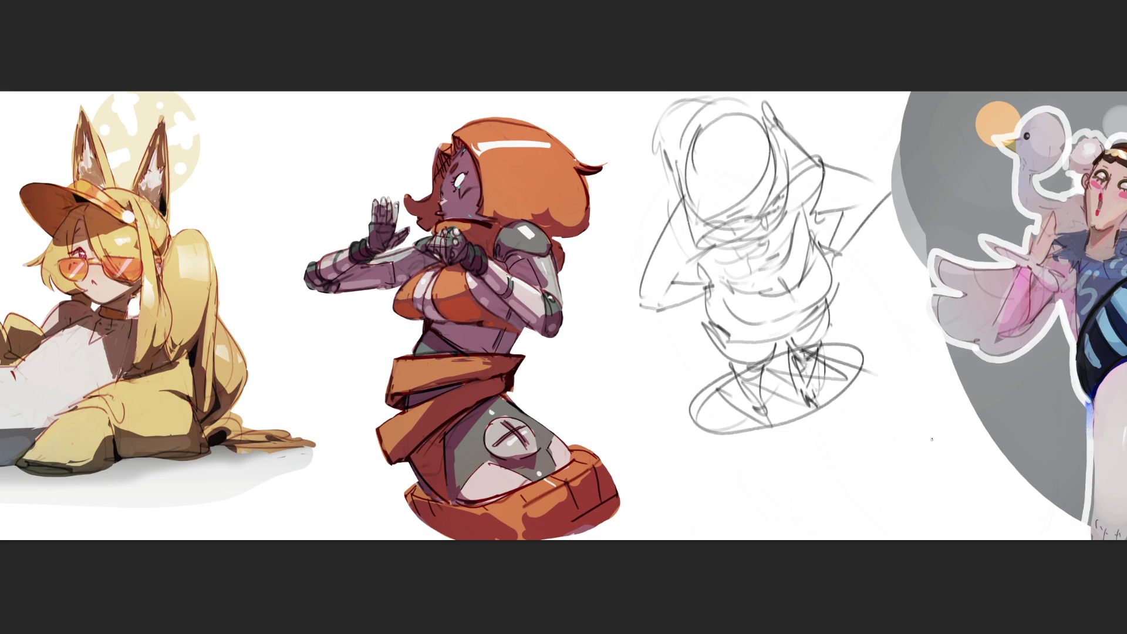
mouse_move(633, 380)
mouse_down()
mouse_move(812, 472)
mouse_move(891, 349)
mouse_move(692, 370)
mouse_up()
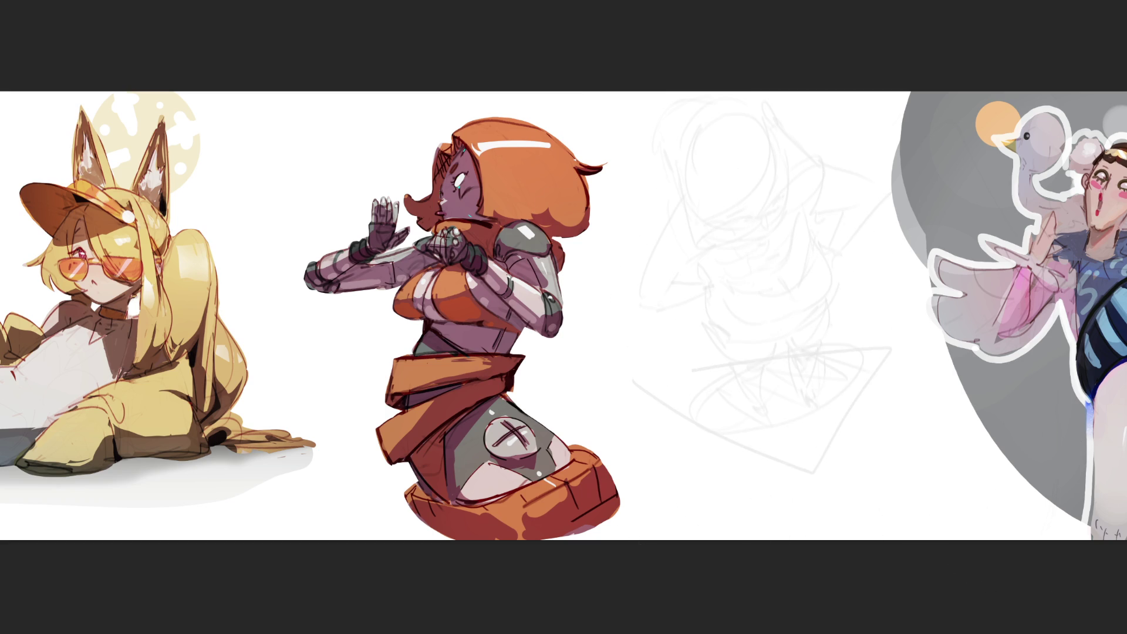
key(bracketleft)
key(bracketleft)
key(bracketleft)
- Draw two curved arcs, downward body lines and a large loop down the right side
mouse_move(690, 327)
mouse_down()
mouse_move(707, 295)
mouse_move(757, 256)
mouse_move(807, 274)
mouse_up()
mouse_move(708, 300)
mouse_down()
mouse_move(786, 263)
mouse_move(720, 307)
mouse_move(752, 355)
mouse_up()
mouse_move(770, 274)
mouse_down()
mouse_move(743, 336)
mouse_move(783, 355)
mouse_up()
drag(798, 286, 790, 353)
mouse_move(782, 252)
mouse_down()
mouse_move(854, 281)
mouse_move(818, 385)
mouse_move(854, 480)
mouse_up()
drag(862, 367, 903, 472)
mouse_move(888, 511)
mouse_down()
mouse_move(904, 508)
mouse_move(922, 479)
mouse_move(845, 493)
mouse_move(699, 364)
mouse_move(732, 433)
mouse_move(748, 341)
mouse_move(728, 411)
mouse_move(775, 388)
mouse_move(825, 511)
mouse_move(792, 493)
mouse_move(702, 276)
mouse_move(715, 249)
mouse_move(754, 233)
mouse_move(673, 247)
mouse_up()
- Add short arcs and a loop at upper left, fade the pose, then begin the face profile
drag(672, 246, 676, 257)
mouse_move(716, 230)
mouse_down()
mouse_move(763, 231)
mouse_move(646, 346)
mouse_move(678, 350)
mouse_up()
mouse_move(778, 226)
mouse_down()
mouse_move(845, 273)
mouse_move(734, 240)
mouse_up()
mouse_move(717, 221)
mouse_down()
mouse_move(676, 219)
mouse_move(729, 195)
mouse_move(705, 201)
mouse_up()
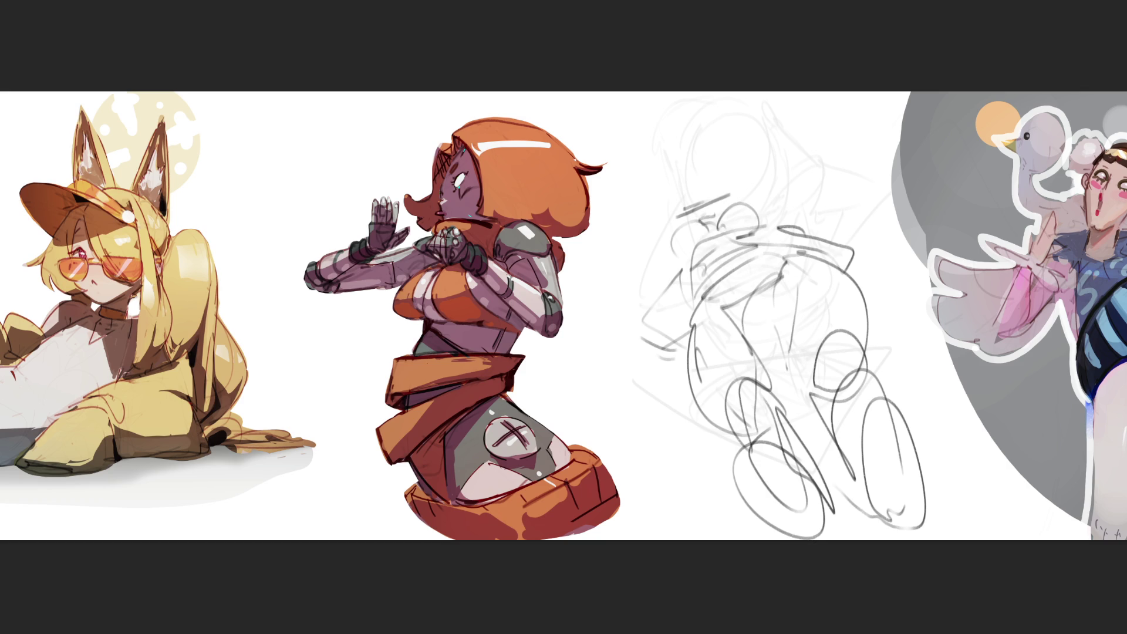
mouse_move(703, 209)
mouse_down()
mouse_move(702, 131)
mouse_move(731, 455)
mouse_move(798, 277)
mouse_move(939, 449)
mouse_up()
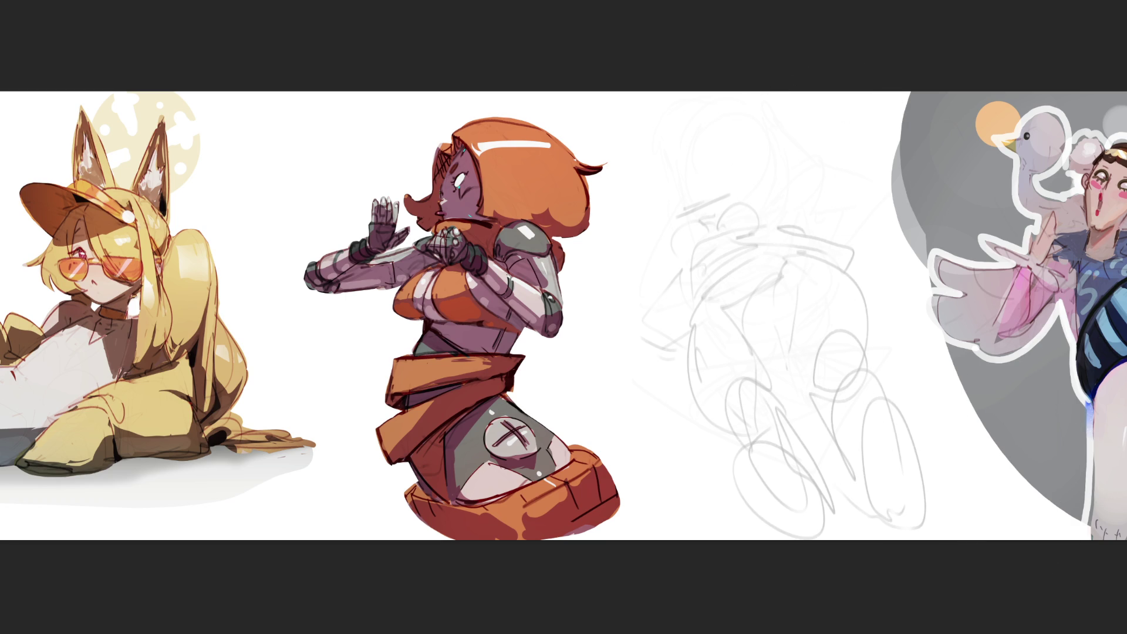
mouse_move(715, 132)
mouse_down()
mouse_move(701, 183)
mouse_move(737, 122)
mouse_move(757, 123)
mouse_move(730, 162)
mouse_move(723, 128)
mouse_up()
- Pencil the slanted face line, the top and back of the head, a spike and the jaw
drag(703, 177, 710, 203)
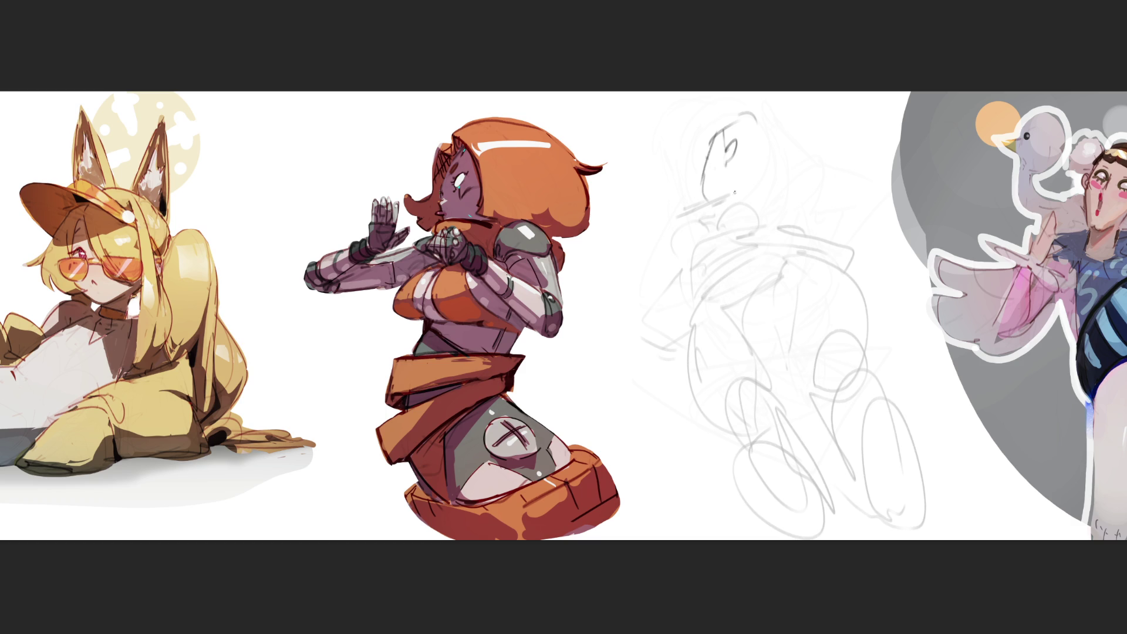
drag(722, 130, 787, 135)
mouse_move(787, 110)
mouse_down()
mouse_move(780, 170)
mouse_move(803, 129)
mouse_up()
mouse_move(735, 199)
mouse_down()
mouse_move(766, 177)
mouse_move(745, 206)
mouse_move(766, 193)
mouse_move(738, 203)
mouse_move(711, 173)
mouse_move(746, 230)
mouse_move(763, 215)
mouse_move(782, 270)
mouse_move(762, 317)
mouse_up()
- Draw the neck lines, long body lines down both sides and a zigzag near the bottom
drag(764, 218, 722, 343)
mouse_move(750, 293)
mouse_down()
mouse_move(759, 367)
mouse_move(692, 399)
mouse_up()
mouse_move(695, 274)
mouse_down()
mouse_move(739, 438)
mouse_move(757, 327)
mouse_move(834, 493)
mouse_move(786, 371)
mouse_move(807, 498)
mouse_move(741, 538)
mouse_up()
mouse_move(800, 502)
mouse_down()
mouse_move(825, 500)
mouse_move(806, 497)
mouse_up()
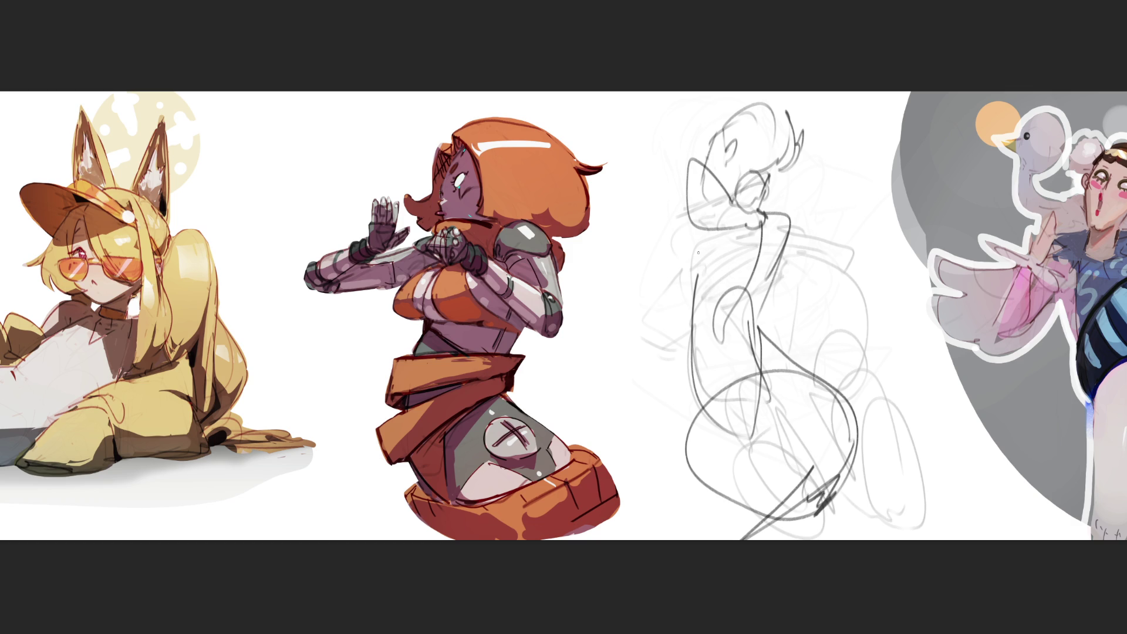
- Add a beak shape at left, torso lines and a base line, then switch to the eraser to fade it
mouse_move(700, 165)
mouse_down()
mouse_move(622, 288)
mouse_move(617, 197)
mouse_move(623, 238)
mouse_up()
mouse_move(625, 276)
mouse_down()
mouse_move(735, 274)
mouse_move(784, 290)
mouse_move(747, 301)
mouse_up()
mouse_move(680, 273)
mouse_down()
mouse_move(660, 297)
mouse_move(684, 464)
mouse_up()
mouse_move(704, 414)
mouse_down()
mouse_move(678, 473)
mouse_move(840, 480)
mouse_up()
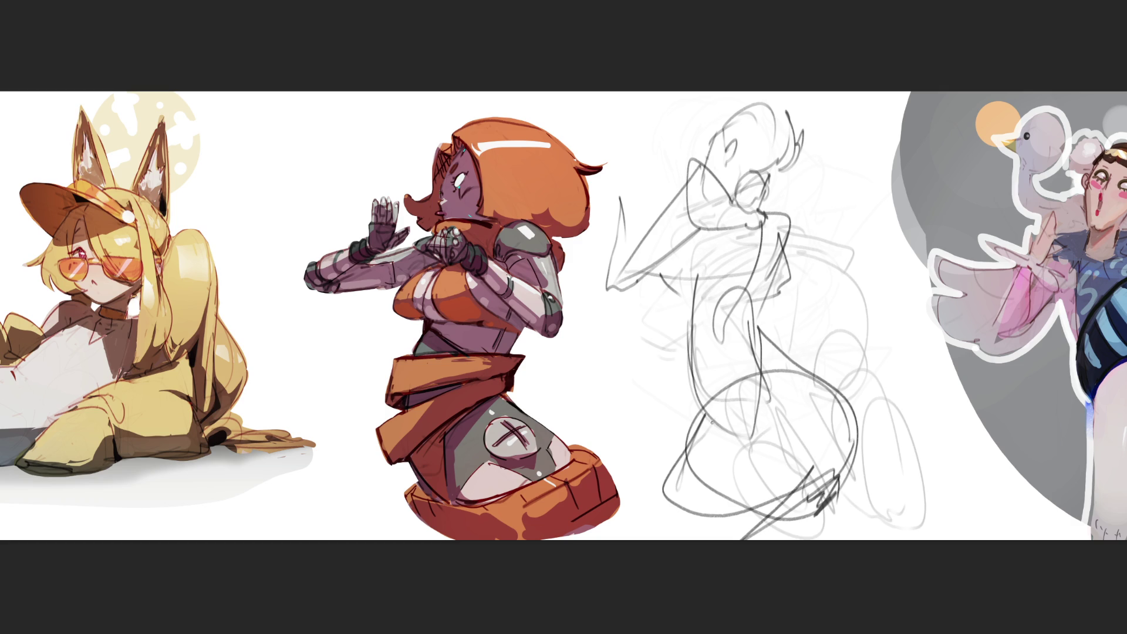
key(e)
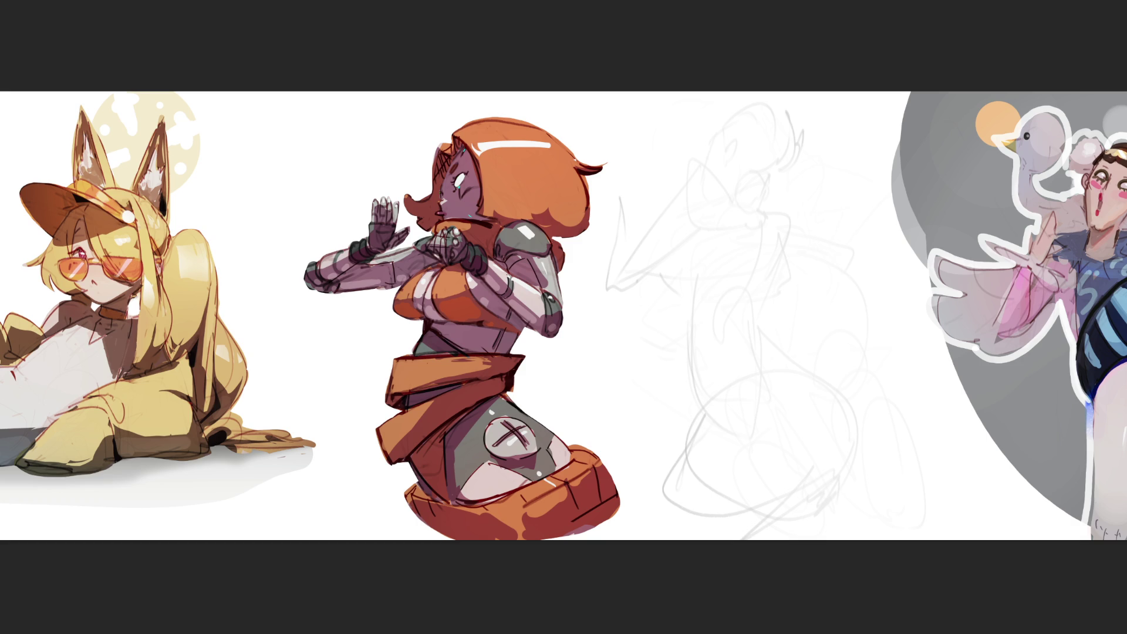
- Draw an arc across the head top and a big, doubled body loop
drag(733, 200, 761, 146)
mouse_move(746, 167)
mouse_down()
mouse_move(799, 127)
mouse_move(845, 220)
mouse_up()
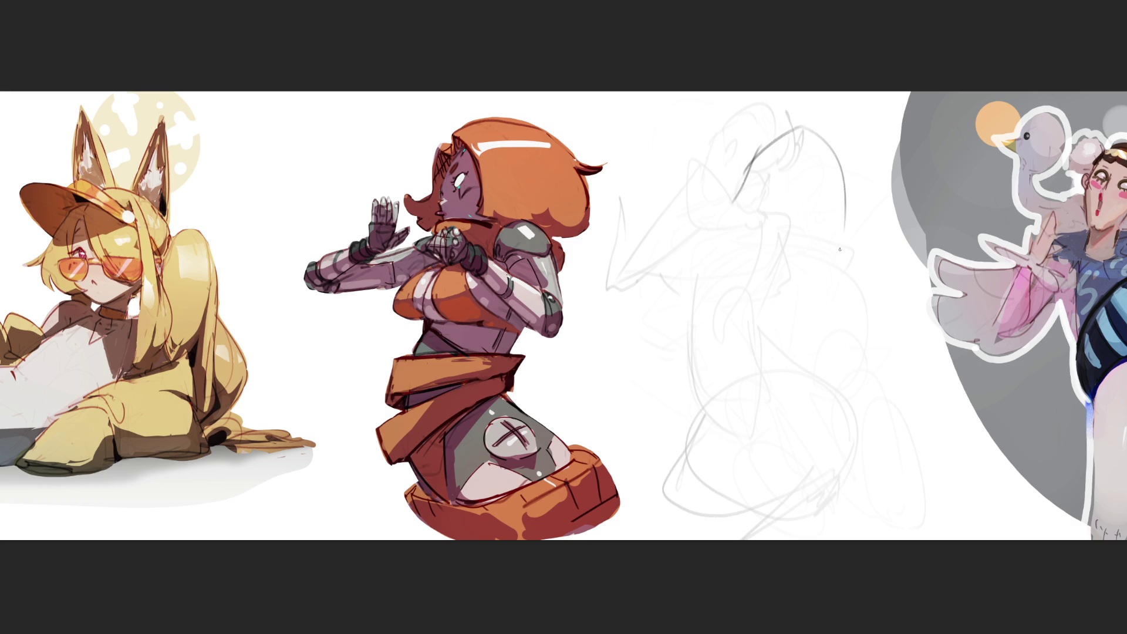
mouse_move(760, 145)
mouse_down()
mouse_move(763, 294)
mouse_move(836, 261)
mouse_move(758, 288)
mouse_up()
mouse_move(742, 210)
mouse_down()
mouse_move(726, 280)
mouse_move(785, 300)
mouse_up()
drag(722, 264, 750, 314)
mouse_move(713, 250)
mouse_down()
mouse_move(721, 262)
mouse_move(704, 310)
mouse_move(657, 314)
mouse_up()
- Add an S-curve, long diagonals, a right-side loop and arc, and vertical and V-shaped strokes
mouse_move(640, 259)
mouse_down()
mouse_move(644, 419)
mouse_move(640, 359)
mouse_move(734, 387)
mouse_move(786, 370)
mouse_up()
mouse_move(811, 300)
mouse_down()
mouse_move(783, 388)
mouse_move(640, 513)
mouse_move(787, 377)
mouse_move(817, 375)
mouse_move(875, 440)
mouse_move(840, 505)
mouse_up()
mouse_move(886, 399)
mouse_down()
mouse_move(839, 506)
mouse_move(950, 414)
mouse_move(845, 512)
mouse_move(679, 489)
mouse_up()
drag(642, 420, 641, 532)
mouse_move(668, 459)
mouse_down()
mouse_move(703, 374)
mouse_move(669, 342)
mouse_up()
drag(710, 379, 766, 422)
- Draw a loop down the left, an eye curve, the head outline and a long right-side curve
mouse_move(661, 352)
mouse_down()
mouse_move(640, 457)
mouse_move(756, 380)
mouse_move(755, 356)
mouse_up()
mouse_move(704, 278)
mouse_down()
mouse_move(722, 324)
mouse_move(784, 287)
mouse_up()
mouse_move(758, 200)
mouse_down()
mouse_move(832, 221)
mouse_move(790, 267)
mouse_up()
mouse_move(796, 168)
mouse_down()
mouse_move(834, 196)
mouse_move(784, 323)
mouse_move(741, 172)
mouse_move(781, 348)
mouse_up()
mouse_move(842, 132)
mouse_down()
mouse_move(873, 225)
mouse_move(876, 300)
mouse_up()
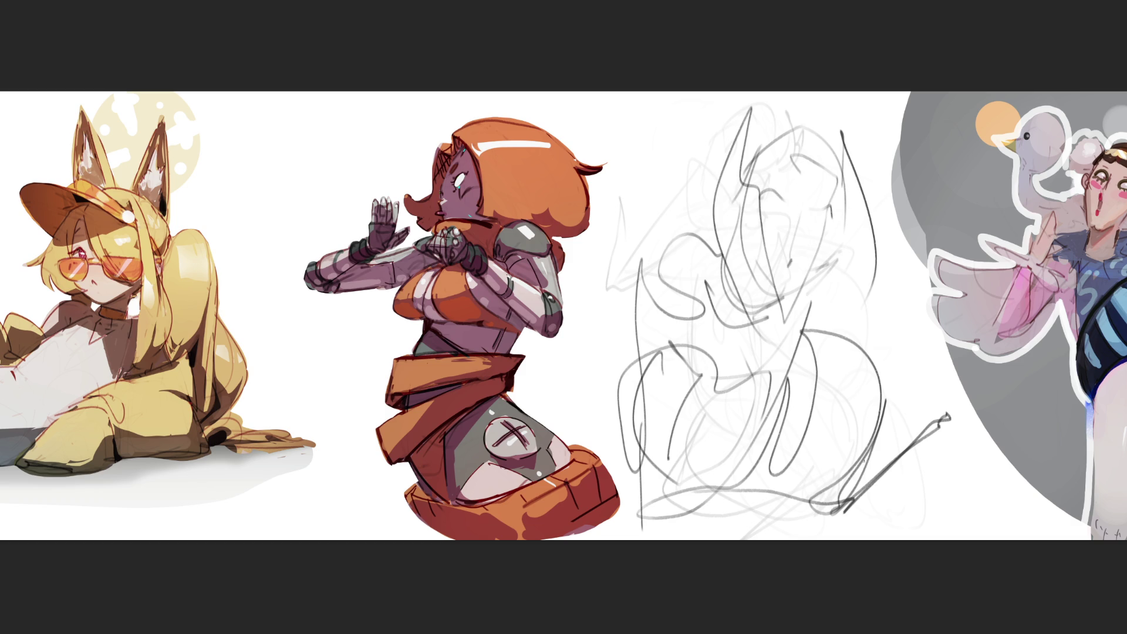
- Soft-erase the dark strokes to faint grey and start a new head oval outline
mouse_move(869, 468)
mouse_down()
mouse_move(793, 176)
mouse_move(763, 469)
mouse_move(599, 374)
mouse_move(717, 364)
mouse_up()
drag(730, 252, 676, 117)
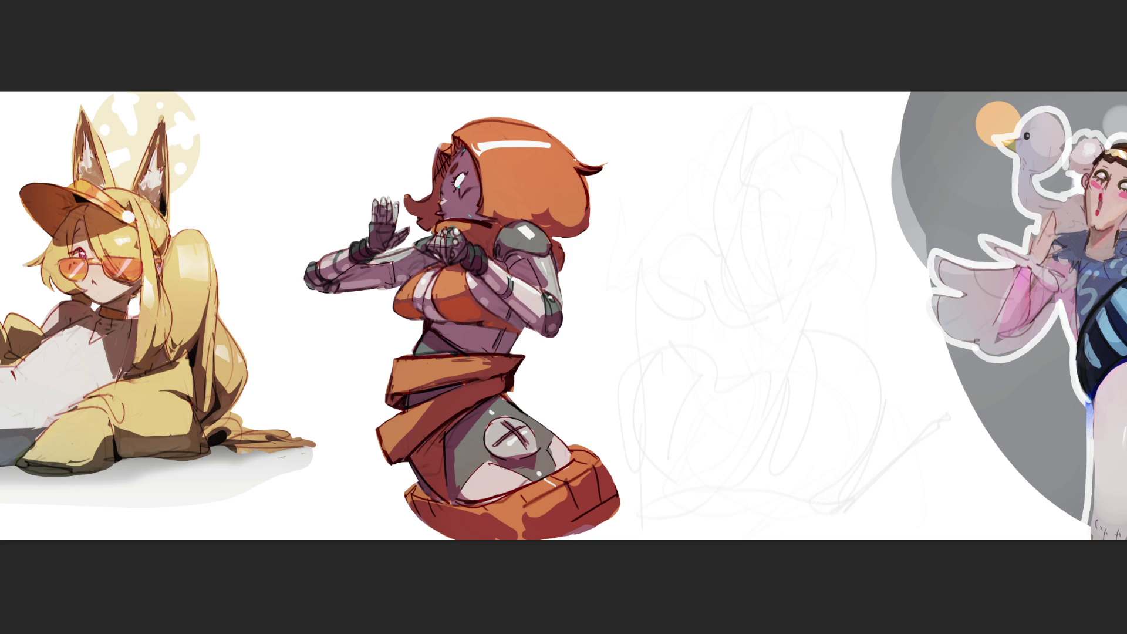
mouse_move(688, 217)
mouse_down()
mouse_move(686, 170)
mouse_move(712, 136)
mouse_move(783, 222)
mouse_up()
- Close the head oval with curves and add long vertical and top horizontal lines
drag(773, 154, 766, 308)
mouse_move(697, 138)
mouse_down()
mouse_move(688, 160)
mouse_move(702, 311)
mouse_move(725, 317)
mouse_up()
drag(783, 258, 759, 315)
drag(812, 240, 755, 322)
drag(803, 130, 785, 299)
drag(787, 221, 782, 281)
mouse_move(660, 148)
mouse_down()
mouse_move(763, 118)
mouse_move(674, 228)
mouse_move(789, 250)
mouse_up()
- Add crossing construction lines, close the oval's lower sides and draw lines inside it
drag(827, 176, 770, 337)
mouse_move(680, 220)
mouse_down()
mouse_move(674, 282)
mouse_move(723, 346)
mouse_move(803, 288)
mouse_up()
drag(726, 347, 822, 236)
drag(851, 192, 806, 261)
mouse_move(658, 185)
mouse_down()
mouse_move(685, 199)
mouse_move(687, 258)
mouse_up()
drag(691, 272, 677, 272)
mouse_move(722, 214)
mouse_down()
mouse_move(732, 268)
mouse_move(774, 194)
mouse_move(776, 203)
mouse_up()
- Draw a big arc over the head, right-side face strokes, and the chin and jaw lines
drag(764, 246, 742, 271)
mouse_move(676, 154)
mouse_down()
mouse_move(722, 100)
mouse_move(803, 154)
mouse_move(820, 235)
mouse_move(779, 313)
mouse_up()
mouse_move(707, 246)
mouse_down()
mouse_move(718, 315)
mouse_move(736, 336)
mouse_move(775, 305)
mouse_up()
drag(710, 347, 808, 252)
drag(838, 185, 792, 375)
drag(825, 163, 791, 391)
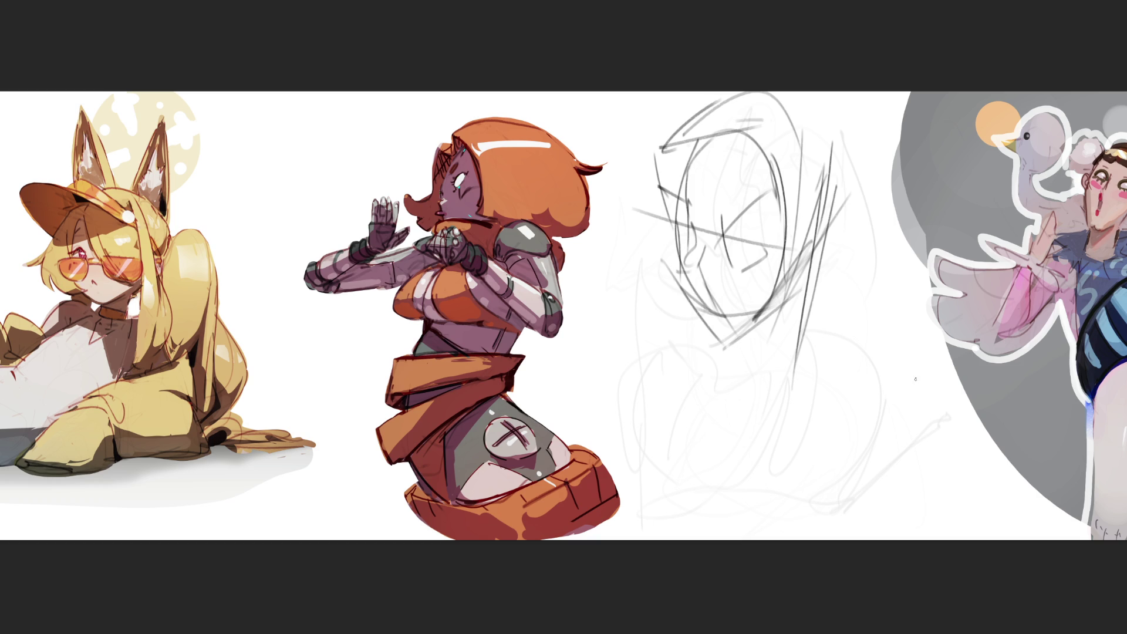
- Erase back to the faint sketch, then redraw an oval with a loop and long diagonal base line
mouse_move(823, 362)
mouse_down()
mouse_move(819, 294)
mouse_move(702, 88)
mouse_move(736, 161)
mouse_up()
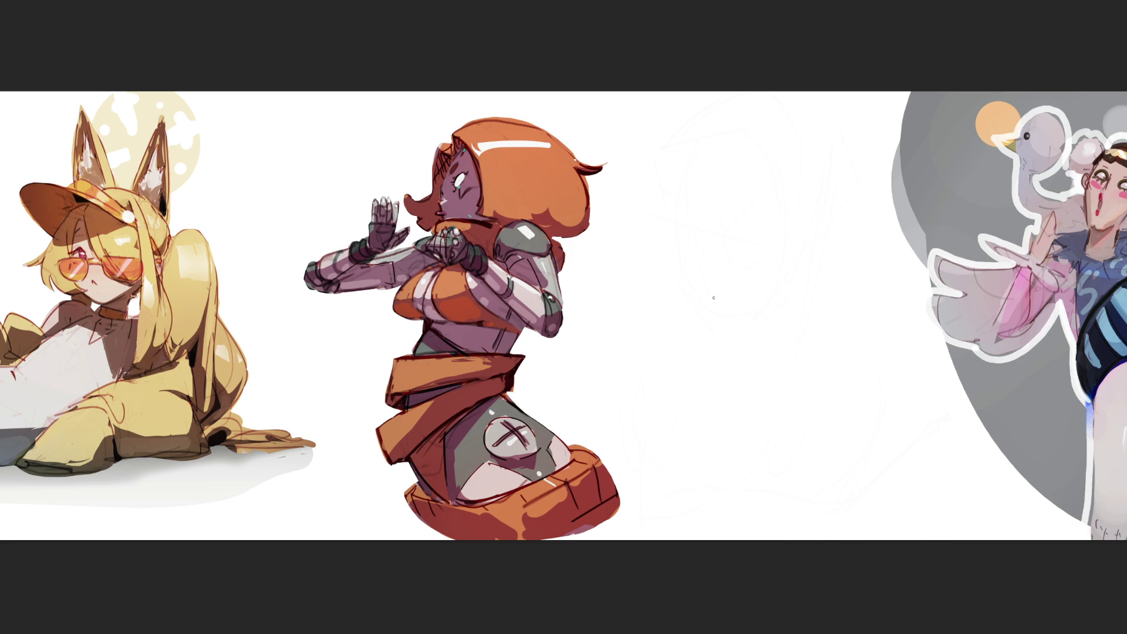
mouse_move(686, 208)
mouse_down()
mouse_move(692, 250)
mouse_move(748, 220)
mouse_move(722, 319)
mouse_move(667, 246)
mouse_move(690, 208)
mouse_move(774, 212)
mouse_move(838, 289)
mouse_move(813, 203)
mouse_move(659, 216)
mouse_move(781, 171)
mouse_move(652, 216)
mouse_move(676, 300)
mouse_move(703, 335)
mouse_move(774, 337)
mouse_move(743, 402)
mouse_move(809, 392)
mouse_move(728, 441)
mouse_move(655, 369)
mouse_move(758, 411)
mouse_move(717, 374)
mouse_move(755, 333)
mouse_move(745, 370)
mouse_move(672, 353)
mouse_move(822, 339)
mouse_move(813, 425)
mouse_up()
drag(683, 466, 880, 416)
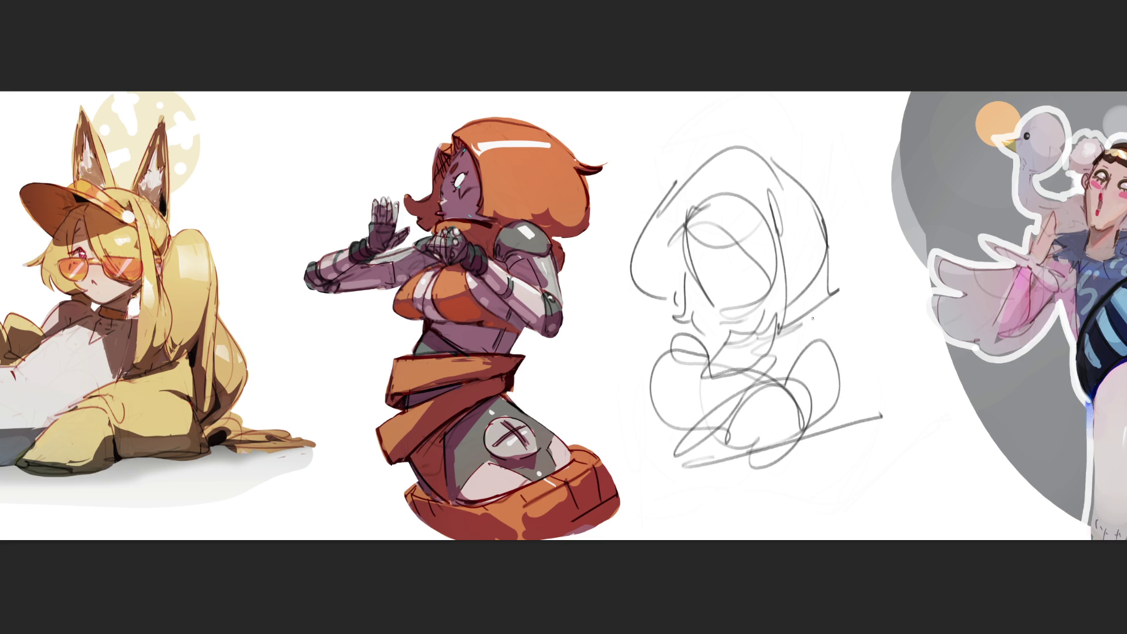
- Add a middle arc and side loops, fade the sketch with ], and add a short stroke near the eye
mouse_move(672, 247)
mouse_down()
mouse_move(784, 251)
mouse_move(836, 320)
mouse_move(696, 150)
mouse_move(786, 294)
mouse_move(837, 241)
mouse_move(833, 297)
mouse_up()
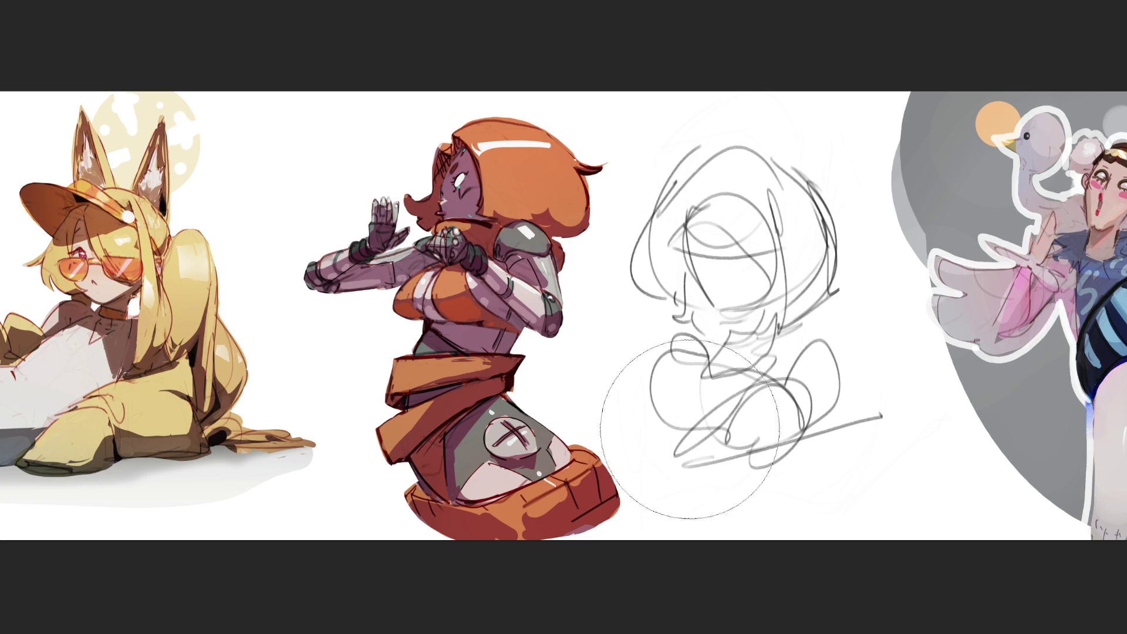
key(bracketright)
key(bracketright)
key(bracketright)
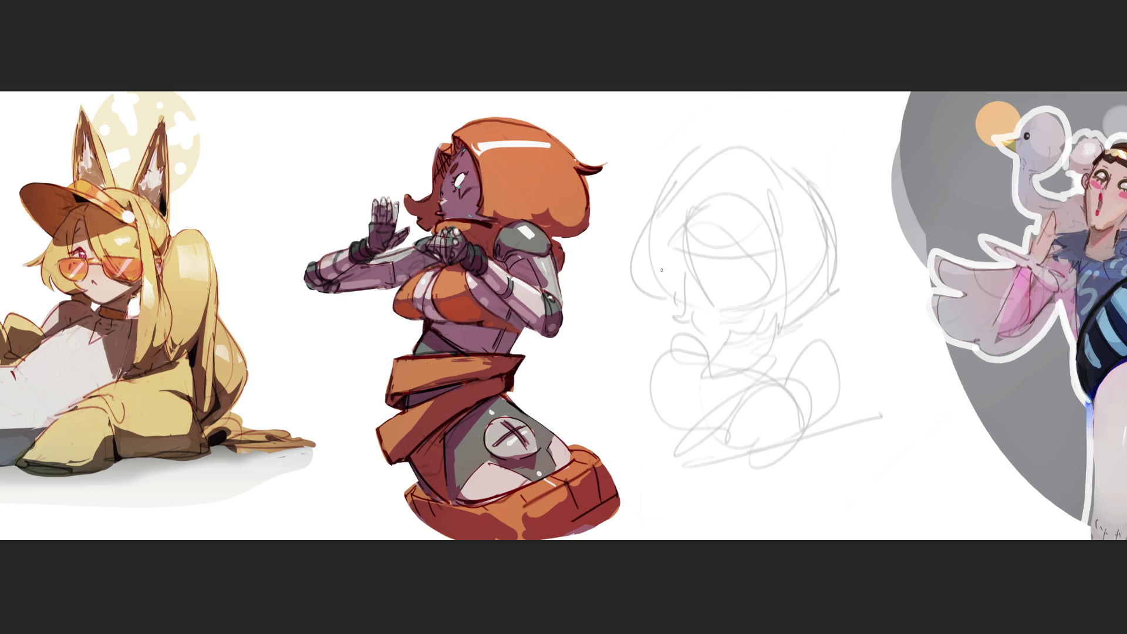
drag(693, 257, 754, 265)
- Darken the left eye, draw the mouth, right brow, left hairline, a pointed ear and hairlines
mouse_move(693, 255)
mouse_down()
mouse_move(757, 323)
mouse_move(785, 293)
mouse_move(790, 265)
mouse_up()
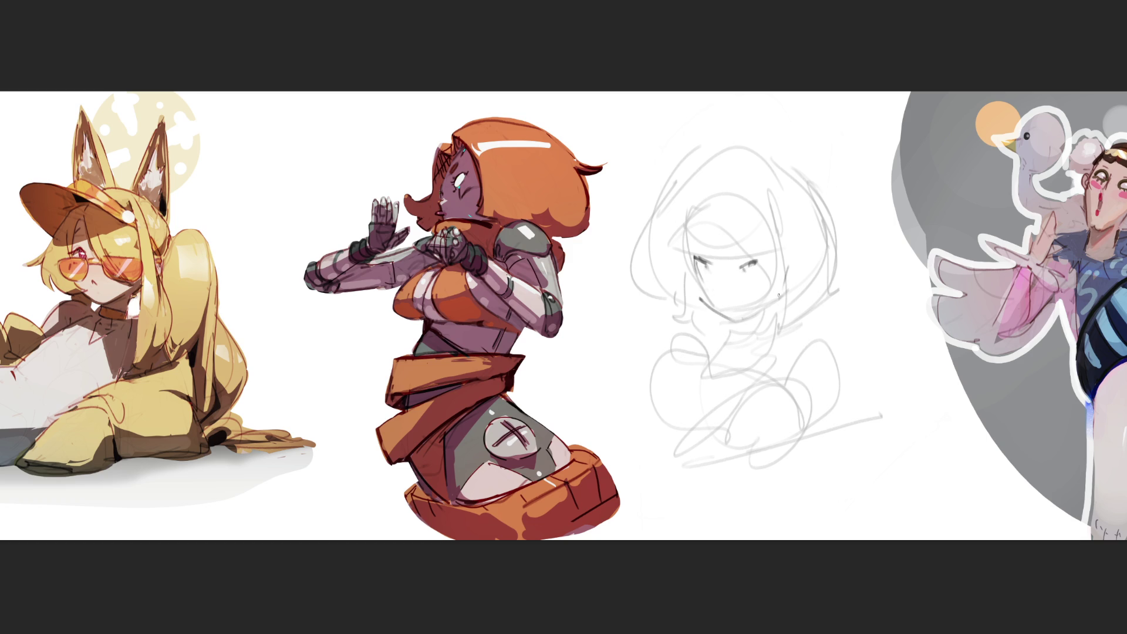
drag(720, 301, 722, 302)
drag(734, 252, 761, 243)
drag(690, 235, 700, 200)
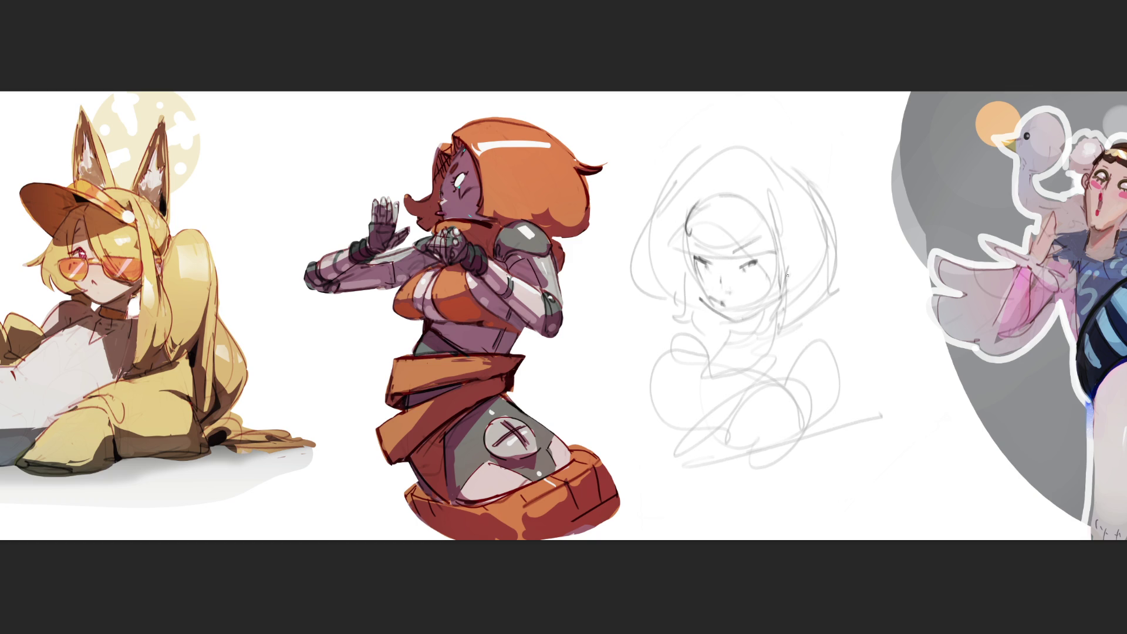
mouse_move(803, 242)
mouse_down()
mouse_move(797, 273)
mouse_move(787, 249)
mouse_move(801, 247)
mouse_up()
drag(775, 191, 687, 202)
drag(785, 181, 712, 215)
- Draw the jawline, neck, V-shaped collar, shoulder lines and the right side curve
drag(796, 239, 759, 376)
mouse_move(754, 321)
mouse_down()
mouse_move(718, 365)
mouse_move(757, 336)
mouse_up()
drag(784, 298, 739, 381)
drag(733, 329, 733, 405)
drag(789, 303, 764, 377)
mouse_move(784, 375)
mouse_down()
mouse_move(754, 396)
mouse_move(839, 350)
mouse_move(704, 428)
mouse_up()
mouse_move(733, 368)
mouse_down()
mouse_move(675, 411)
mouse_move(829, 390)
mouse_up()
drag(837, 361, 804, 494)
drag(678, 450, 698, 502)
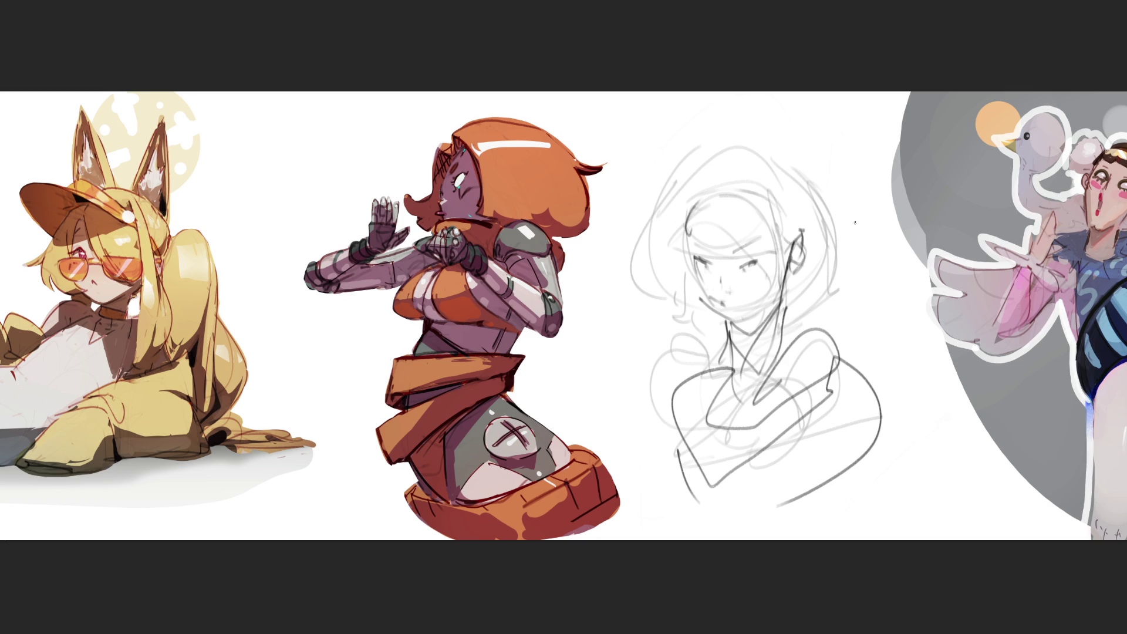
- Add a left pupil, eye and cheek strokes, refined brows, forehead hair strands and face sides
drag(708, 267, 763, 271)
mouse_move(707, 276)
mouse_down()
mouse_move(766, 270)
mouse_move(716, 301)
mouse_up()
mouse_move(689, 237)
mouse_down()
mouse_move(702, 253)
mouse_move(748, 247)
mouse_up()
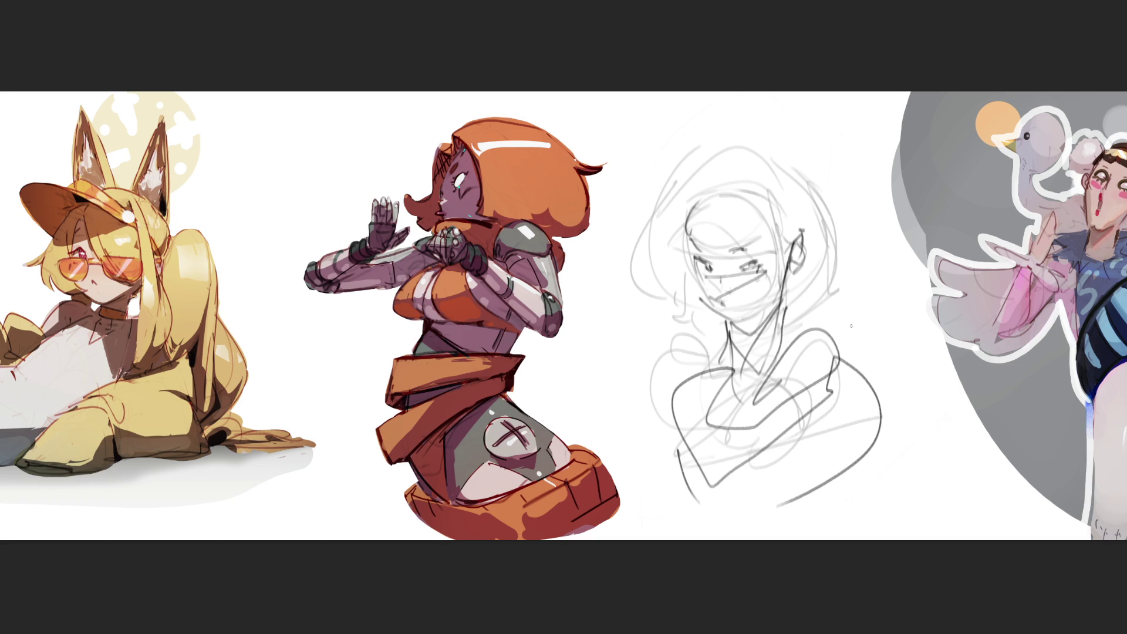
mouse_move(686, 222)
mouse_down()
mouse_move(713, 246)
mouse_move(762, 244)
mouse_move(778, 273)
mouse_up()
drag(685, 210, 705, 298)
mouse_move(782, 234)
mouse_down()
mouse_move(780, 289)
mouse_move(793, 309)
mouse_move(825, 272)
mouse_up()
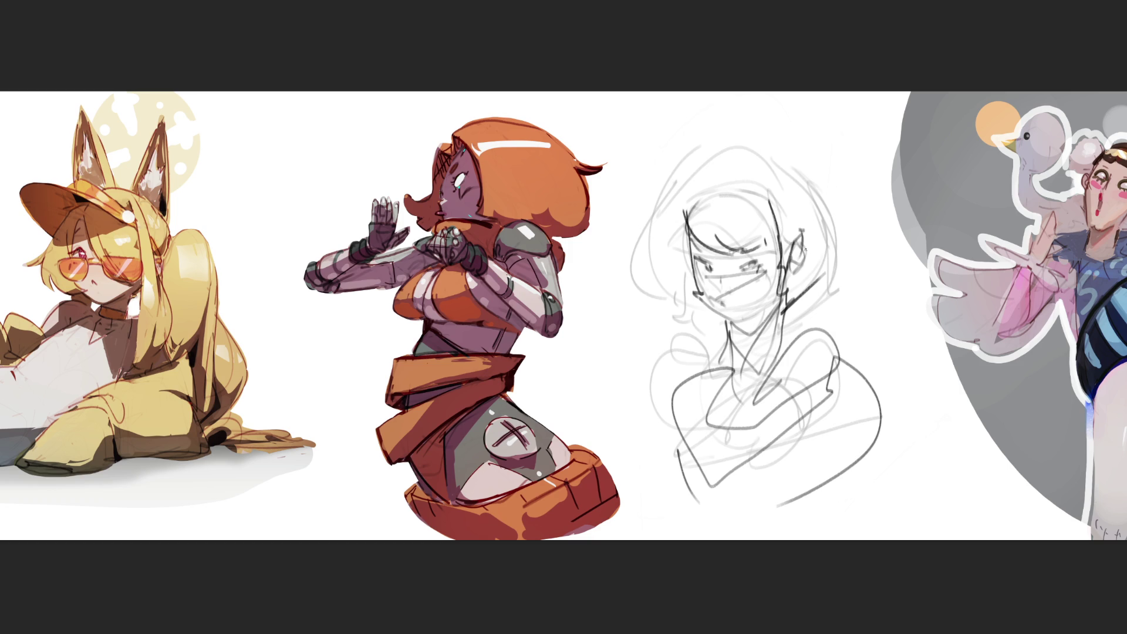
- Darken the head-top arcs, left face and chin, then mark the neck and right hair edge
mouse_move(681, 176)
mouse_down()
mouse_move(753, 147)
mouse_move(827, 177)
mouse_move(837, 268)
mouse_move(830, 278)
mouse_move(644, 296)
mouse_move(658, 299)
mouse_up()
mouse_move(685, 206)
mouse_down()
mouse_move(694, 315)
mouse_move(665, 322)
mouse_up()
drag(682, 239, 692, 307)
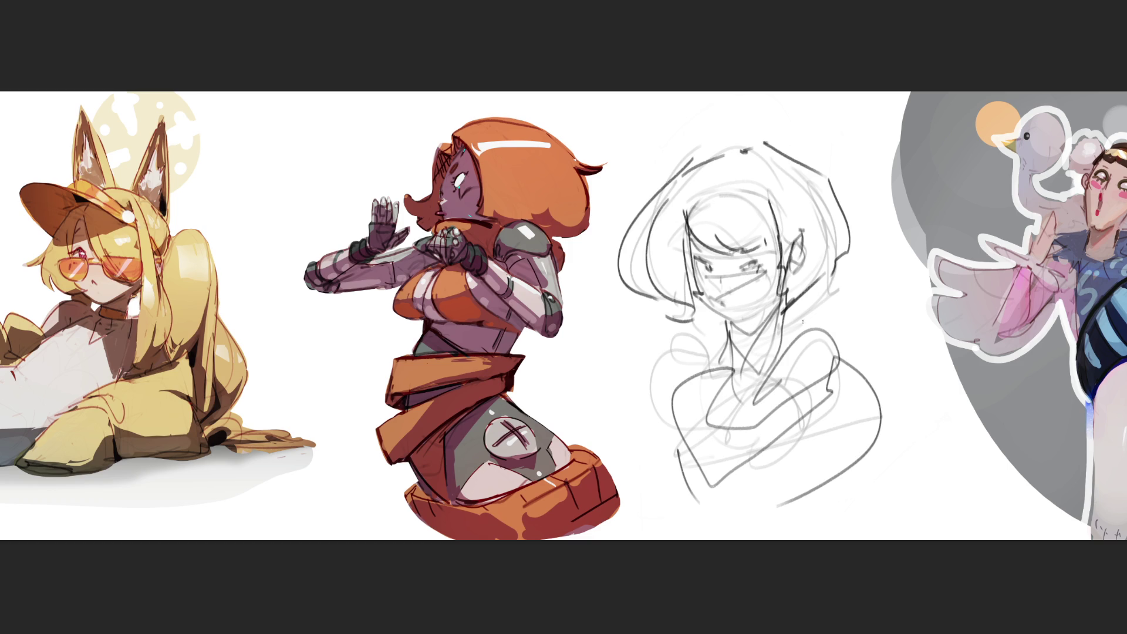
drag(680, 359, 778, 315)
drag(776, 316, 844, 274)
drag(846, 274, 829, 296)
drag(705, 337, 733, 313)
drag(816, 293, 790, 342)
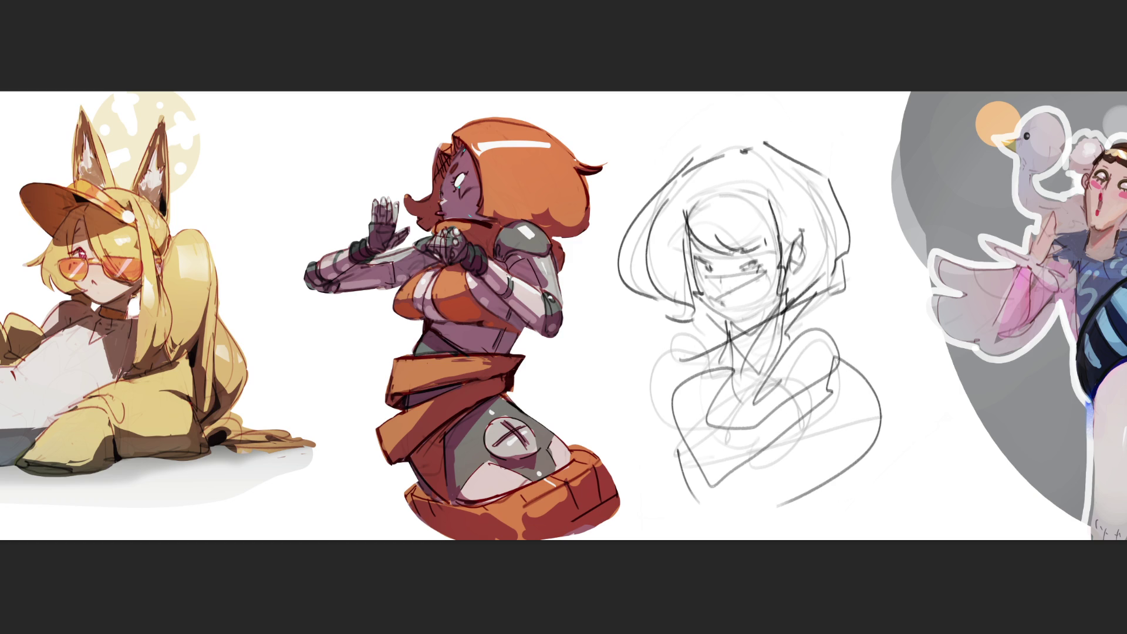
- Fade the old sketch with a large soft eraser, then pencil a new oval face with eyes
key(e)
mouse_move(836, 352)
mouse_down()
mouse_move(763, 176)
mouse_move(704, 382)
mouse_move(830, 465)
mouse_move(732, 471)
mouse_move(836, 453)
mouse_up()
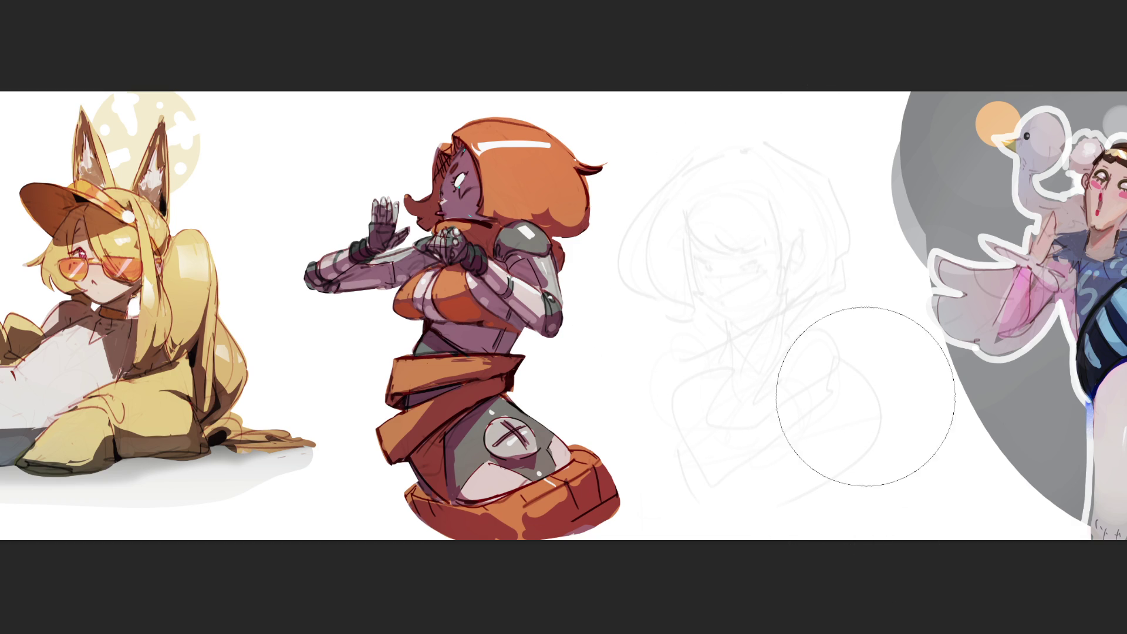
drag(692, 208, 701, 292)
mouse_move(687, 227)
mouse_down()
mouse_move(740, 175)
mouse_move(778, 271)
mouse_up()
drag(701, 304, 745, 326)
drag(779, 288, 764, 321)
mouse_move(707, 260)
mouse_down()
mouse_move(764, 259)
mouse_move(763, 248)
mouse_move(704, 257)
mouse_move(761, 235)
mouse_move(780, 268)
mouse_move(691, 268)
mouse_up()
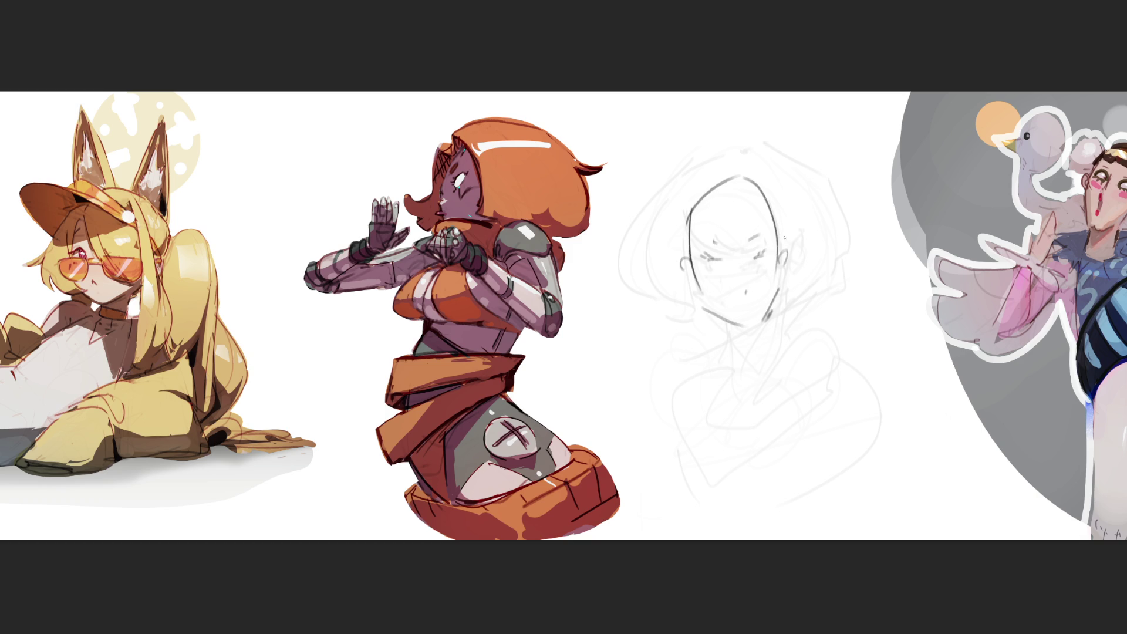
- Draw the hairline, hair outline on both sides and top, neck, collar curves and a rounded shape below
mouse_move(681, 218)
mouse_down()
mouse_move(766, 208)
mouse_move(696, 238)
mouse_up()
drag(622, 216, 675, 311)
drag(635, 160, 618, 281)
drag(658, 92, 593, 211)
drag(786, 105, 838, 203)
mouse_move(825, 131)
mouse_down()
mouse_move(840, 258)
mouse_move(796, 288)
mouse_up()
mouse_move(747, 332)
mouse_down()
mouse_move(738, 369)
mouse_move(692, 337)
mouse_move(697, 378)
mouse_up()
drag(765, 350, 757, 401)
mouse_move(722, 357)
mouse_down()
mouse_move(723, 400)
mouse_move(698, 455)
mouse_move(781, 405)
mouse_move(752, 360)
mouse_move(742, 461)
mouse_move(714, 464)
mouse_move(743, 503)
mouse_move(839, 498)
mouse_move(699, 516)
mouse_move(713, 539)
mouse_up()
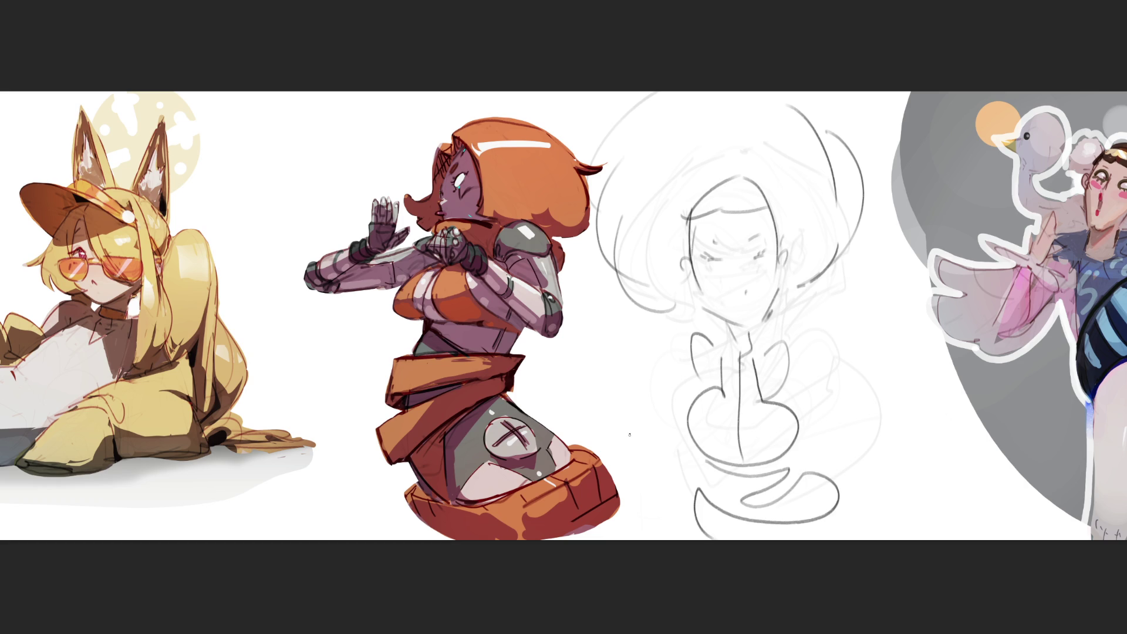
- Fade the new face sketch with the soft eraser and return to a small brush
key(e)
mouse_move(675, 247)
mouse_down()
mouse_move(681, 369)
mouse_move(795, 476)
mouse_move(870, 260)
mouse_move(842, 510)
mouse_move(755, 478)
mouse_move(830, 151)
mouse_move(693, 415)
mouse_move(744, 591)
mouse_move(810, 485)
mouse_move(805, 284)
mouse_move(646, 78)
mouse_move(893, 458)
mouse_move(833, 405)
mouse_move(710, 352)
mouse_move(708, 326)
mouse_move(763, 322)
mouse_move(675, 70)
mouse_move(830, 231)
mouse_move(822, 239)
mouse_up()
key(b)
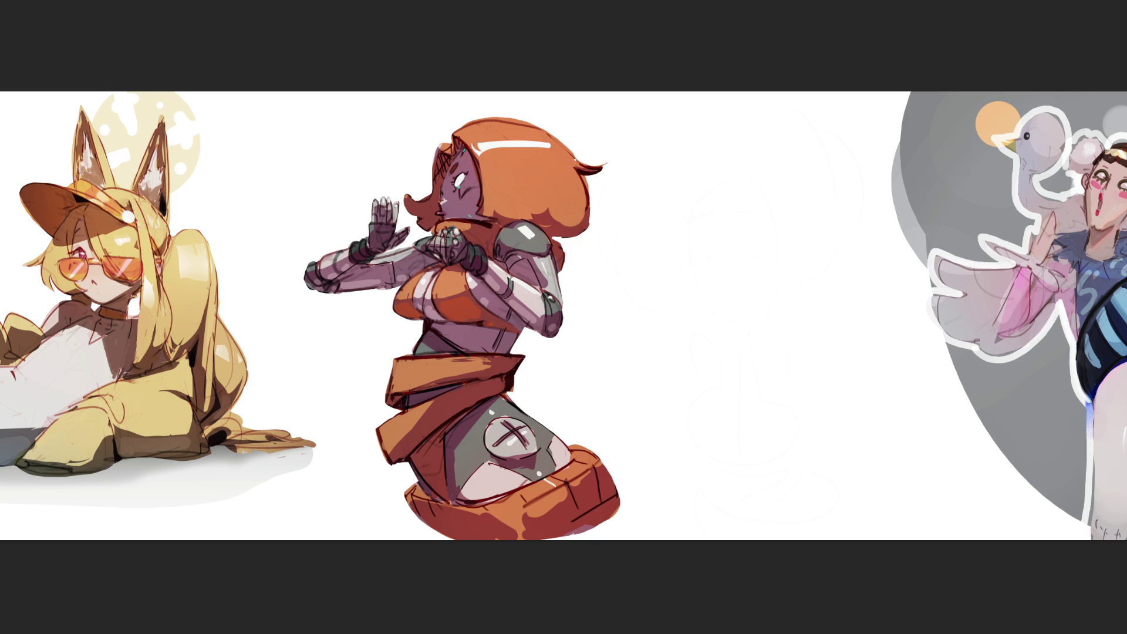
- Sketch a pointed head outline with jaw lines, ear, chin, neck and a left shoulder line
mouse_move(693, 162)
mouse_down()
mouse_move(672, 202)
mouse_move(741, 195)
mouse_move(752, 231)
mouse_move(687, 244)
mouse_move(700, 209)
mouse_move(739, 205)
mouse_move(730, 225)
mouse_move(750, 242)
mouse_move(720, 277)
mouse_up()
drag(754, 239, 749, 285)
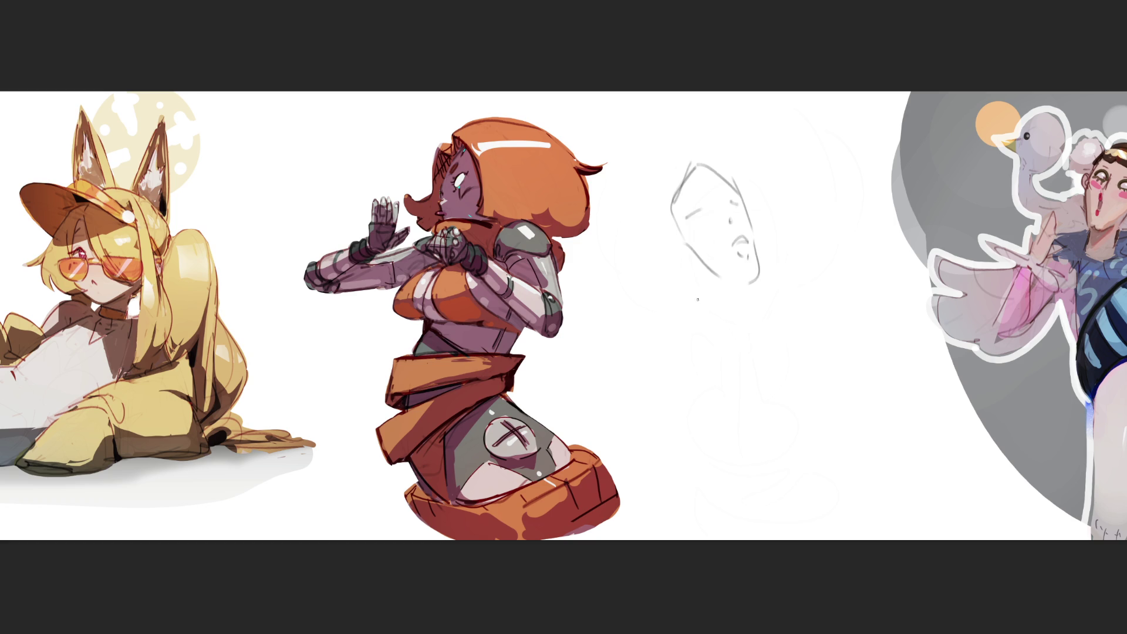
mouse_move(684, 245)
mouse_down()
mouse_move(685, 263)
mouse_move(740, 293)
mouse_move(738, 323)
mouse_move(700, 320)
mouse_move(718, 342)
mouse_up()
drag(733, 327, 733, 340)
mouse_move(637, 274)
mouse_down()
mouse_move(640, 295)
mouse_move(689, 311)
mouse_move(613, 266)
mouse_up()
- Draw curly hair on the left, a large arc over the head and a forehead line
drag(629, 219, 613, 265)
mouse_move(628, 223)
mouse_down()
mouse_move(616, 241)
mouse_move(637, 254)
mouse_up()
mouse_move(646, 246)
mouse_down()
mouse_move(653, 257)
mouse_move(645, 247)
mouse_up()
drag(620, 178, 612, 210)
mouse_move(613, 181)
mouse_down()
mouse_move(721, 132)
mouse_move(728, 148)
mouse_up()
drag(726, 166, 738, 188)
mouse_move(727, 179)
mouse_down()
mouse_move(739, 185)
mouse_move(691, 179)
mouse_up()
drag(692, 178, 679, 199)
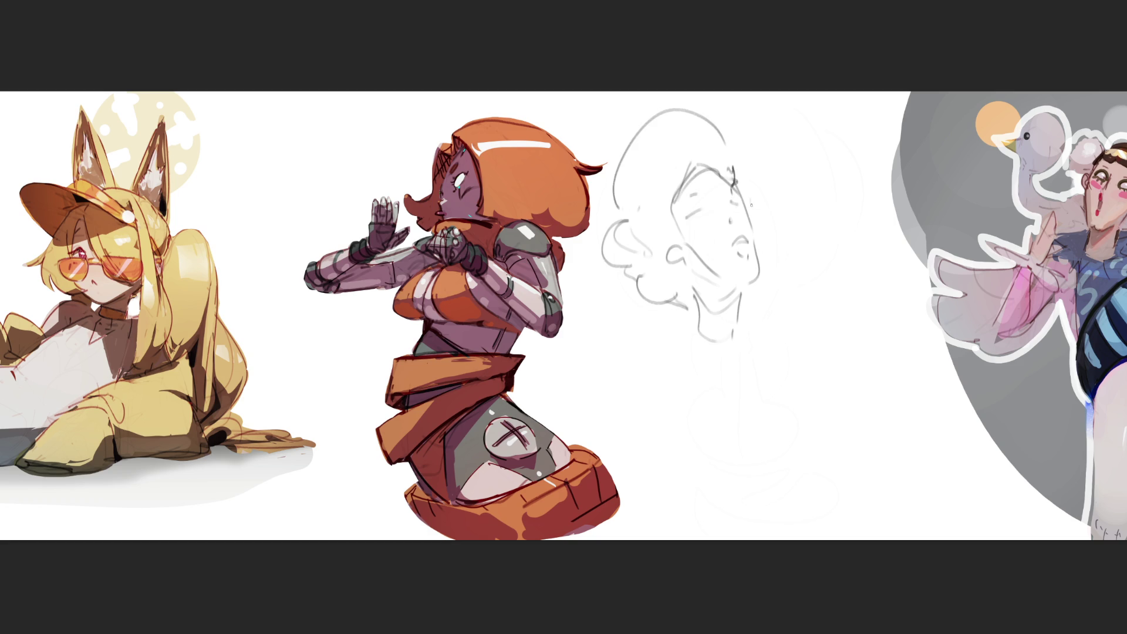
- Add a right ear, a short neck line and a puffy two-lobed bun on the right
drag(755, 228, 756, 243)
drag(747, 308, 745, 332)
mouse_move(754, 184)
mouse_down()
mouse_move(828, 257)
mouse_move(761, 300)
mouse_up()
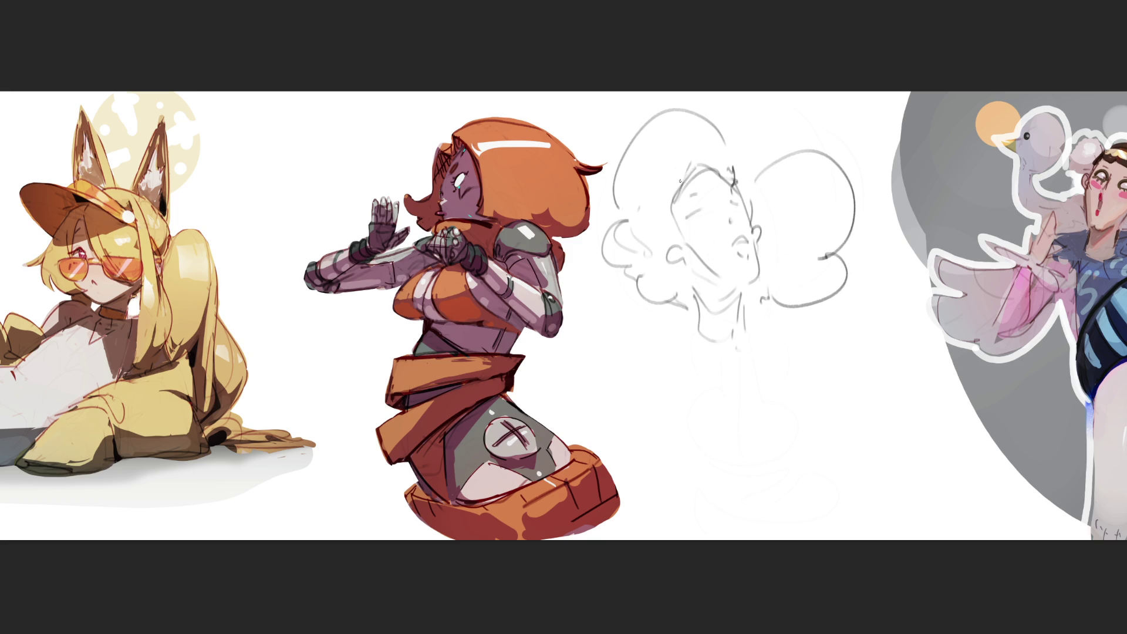
- Hatch the hairline, trace the left hair, curls and right bun, and draw a neck line
mouse_move(670, 194)
mouse_down()
mouse_move(719, 166)
mouse_move(739, 187)
mouse_move(674, 241)
mouse_move(696, 255)
mouse_up()
mouse_move(620, 202)
mouse_down()
mouse_move(686, 104)
mouse_move(740, 173)
mouse_up()
mouse_move(621, 212)
mouse_down()
mouse_move(628, 272)
mouse_move(671, 302)
mouse_up()
mouse_move(746, 180)
mouse_down()
mouse_move(829, 176)
mouse_move(819, 250)
mouse_move(772, 300)
mouse_up()
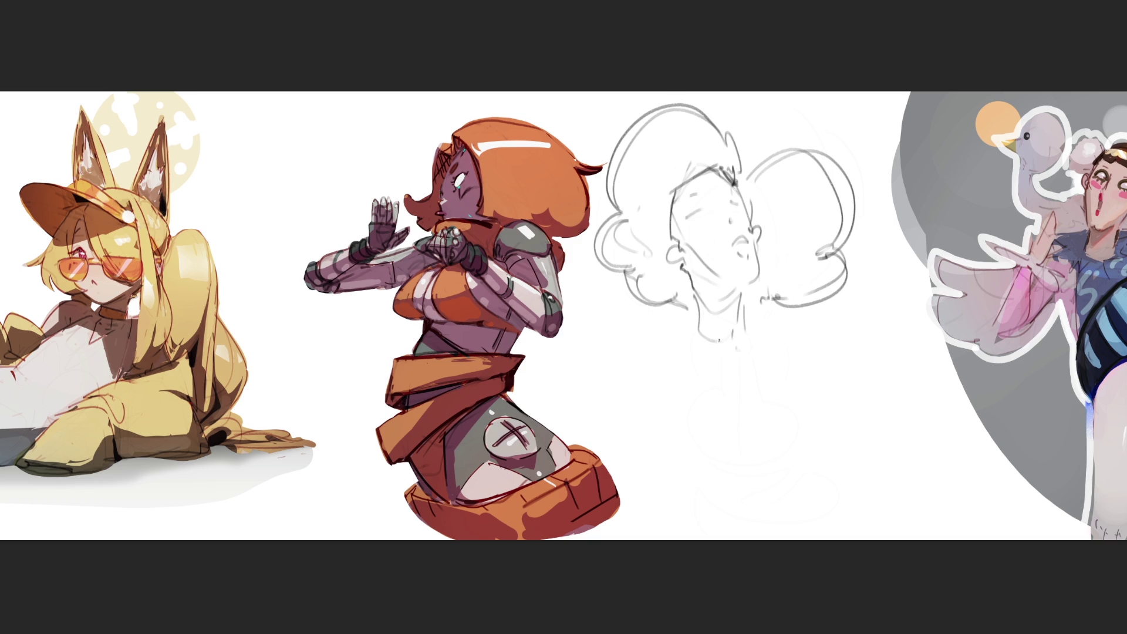
drag(737, 288, 738, 357)
- Pencil the curly-haired figure's neck, shoulder curves, collarbones and dipping neckline
mouse_move(696, 288)
mouse_down()
mouse_move(705, 361)
mouse_move(730, 373)
mouse_up()
drag(735, 311, 756, 365)
mouse_move(735, 310)
mouse_down()
mouse_move(780, 374)
mouse_move(796, 425)
mouse_up()
drag(702, 356, 665, 424)
mouse_move(685, 380)
mouse_down()
mouse_move(704, 397)
mouse_move(759, 383)
mouse_up()
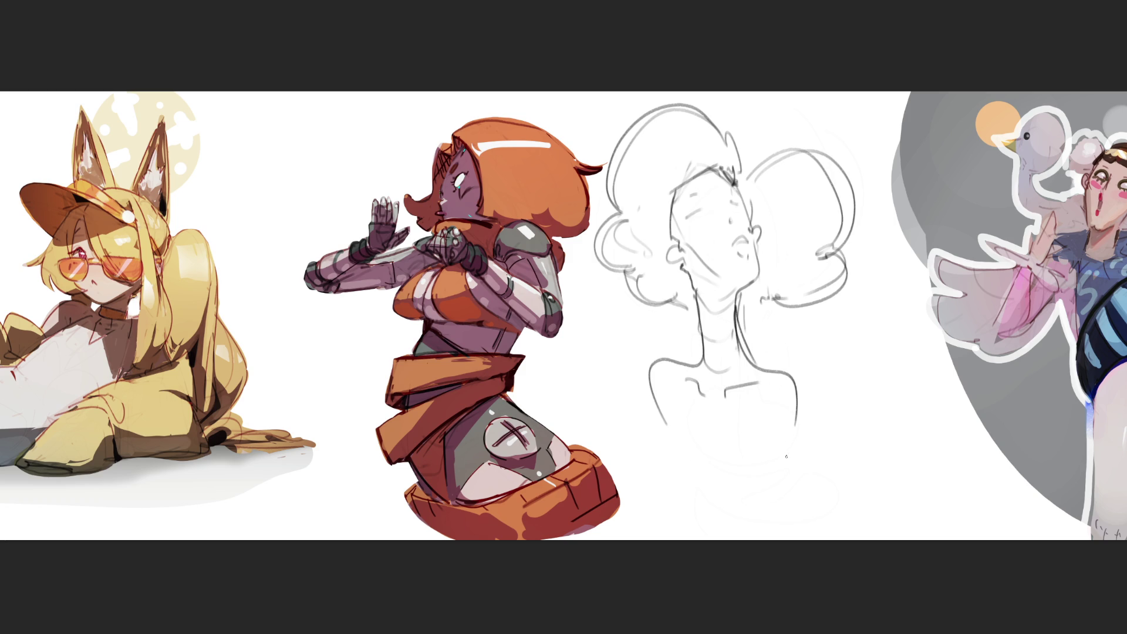
drag(689, 364, 756, 370)
- Outline the torso sides and bottom and the hooked right arm, then fade the sketch
mouse_move(673, 425)
mouse_down()
mouse_move(660, 461)
mouse_move(719, 518)
mouse_move(784, 521)
mouse_up()
drag(807, 438, 793, 464)
drag(797, 415, 810, 525)
drag(802, 448, 813, 512)
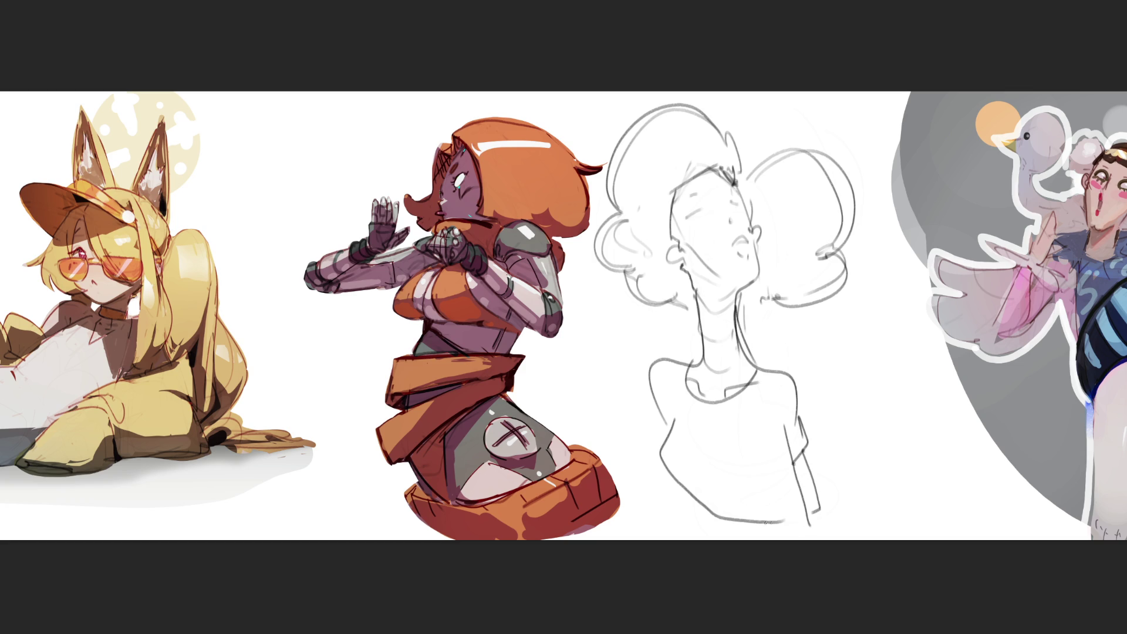
drag(681, 488, 693, 510)
mouse_move(721, 211)
mouse_down()
mouse_move(705, 511)
mouse_move(739, 541)
mouse_move(725, 117)
mouse_move(766, 177)
mouse_up()
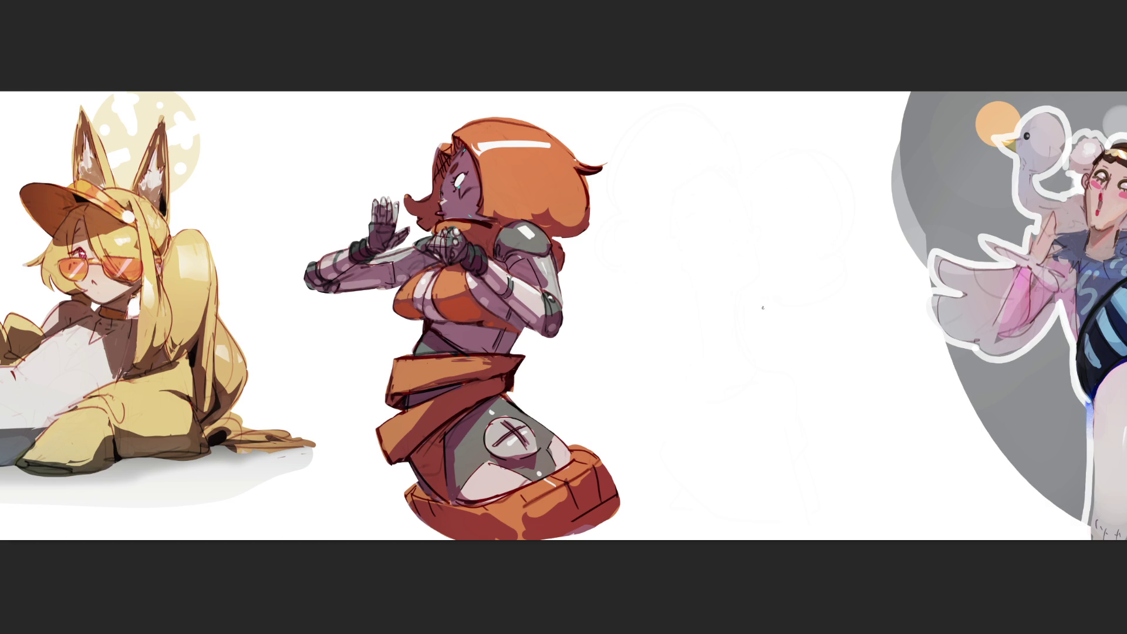
- Draw dark curved hair lines and the left and right arcs of the head top
mouse_move(696, 179)
mouse_down()
mouse_move(711, 250)
mouse_move(755, 246)
mouse_up()
mouse_move(741, 169)
mouse_down()
mouse_move(763, 249)
mouse_move(795, 245)
mouse_up()
drag(815, 176, 799, 260)
drag(715, 101, 674, 162)
mouse_move(788, 104)
mouse_down()
mouse_move(819, 130)
mouse_move(830, 202)
mouse_up()
drag(818, 140, 812, 261)
- Add long hair strands falling past the shoulders on both sides and refine the hair top
drag(681, 139, 699, 266)
drag(682, 219, 699, 323)
drag(687, 243, 688, 368)
drag(695, 280, 705, 369)
drag(692, 392, 731, 413)
drag(828, 205, 803, 348)
mouse_move(834, 227)
mouse_down()
mouse_move(847, 385)
mouse_move(817, 415)
mouse_up()
drag(834, 196, 839, 245)
mouse_move(715, 235)
mouse_down()
mouse_move(785, 247)
mouse_move(768, 218)
mouse_move(711, 229)
mouse_move(743, 269)
mouse_move(789, 294)
mouse_move(823, 253)
mouse_up()
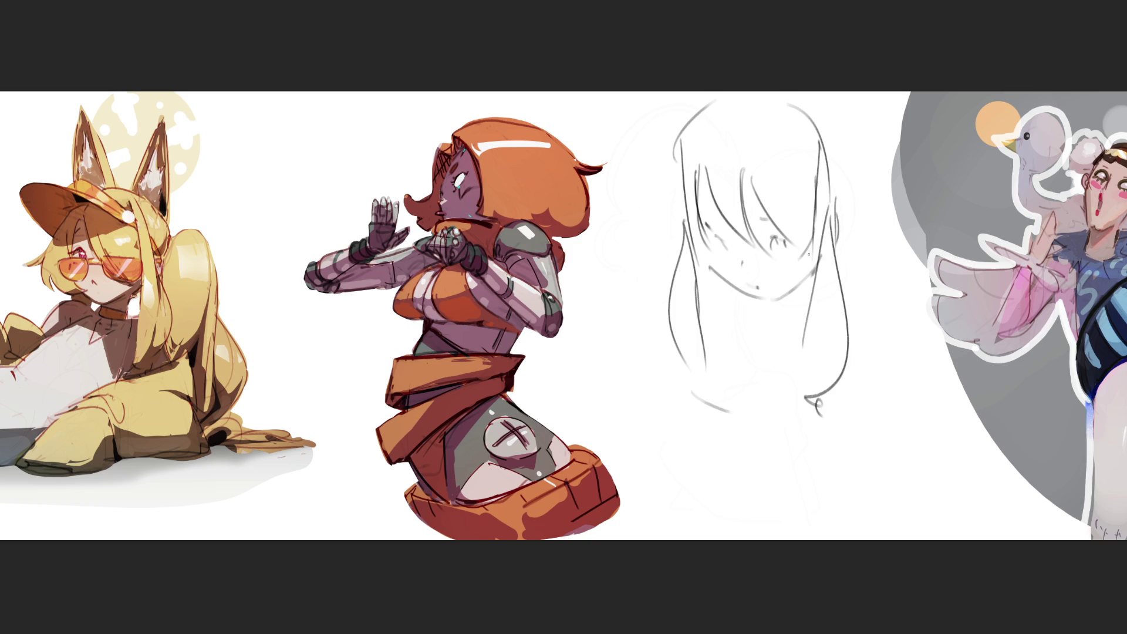
mouse_move(695, 146)
mouse_down()
mouse_move(738, 135)
mouse_move(749, 106)
mouse_move(816, 119)
mouse_move(862, 262)
mouse_move(850, 295)
mouse_up()
- Draw the neck and chin with hatched shadow beneath the chin
mouse_move(709, 277)
mouse_down()
mouse_move(723, 299)
mouse_move(781, 316)
mouse_move(785, 335)
mouse_move(779, 324)
mouse_up()
drag(800, 288, 797, 325)
drag(783, 325, 765, 338)
mouse_move(753, 307)
mouse_down()
mouse_move(737, 324)
mouse_move(764, 362)
mouse_up()
drag(763, 323, 782, 340)
drag(806, 296, 798, 330)
drag(834, 213, 832, 235)
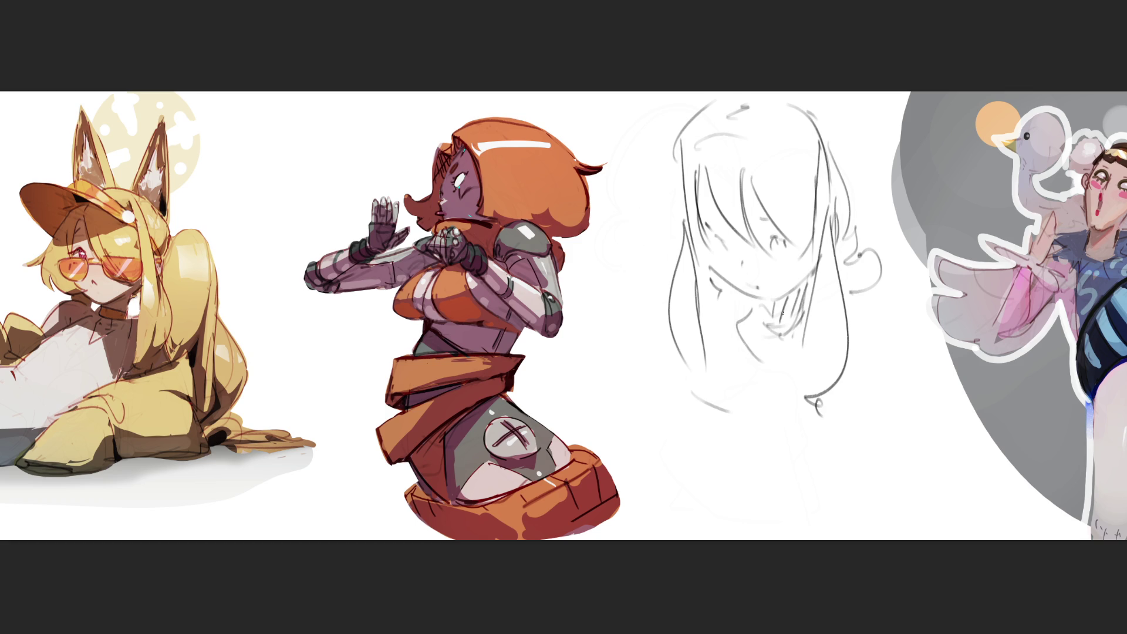
- Draw the collar lines and both shoulder curves with a curve around the shoulders
mouse_move(752, 303)
mouse_down()
mouse_move(769, 373)
mouse_move(729, 327)
mouse_move(791, 418)
mouse_up()
drag(776, 379, 803, 419)
drag(852, 314, 852, 327)
mouse_move(741, 324)
mouse_down()
mouse_move(702, 379)
mouse_move(701, 417)
mouse_up()
drag(817, 437, 743, 454)
mouse_move(871, 314)
mouse_down()
mouse_move(896, 383)
mouse_move(801, 453)
mouse_up()
drag(729, 420, 706, 436)
mouse_move(730, 330)
mouse_down()
mouse_move(705, 340)
mouse_move(669, 327)
mouse_up()
mouse_move(669, 329)
mouse_down()
mouse_move(686, 365)
mouse_move(680, 390)
mouse_up()
mouse_move(663, 320)
mouse_down()
mouse_move(668, 344)
mouse_move(626, 248)
mouse_move(606, 435)
mouse_up()
- Add left-edge strokes and a wide base curve, then fade everything to a faint underlay
drag(632, 252, 625, 308)
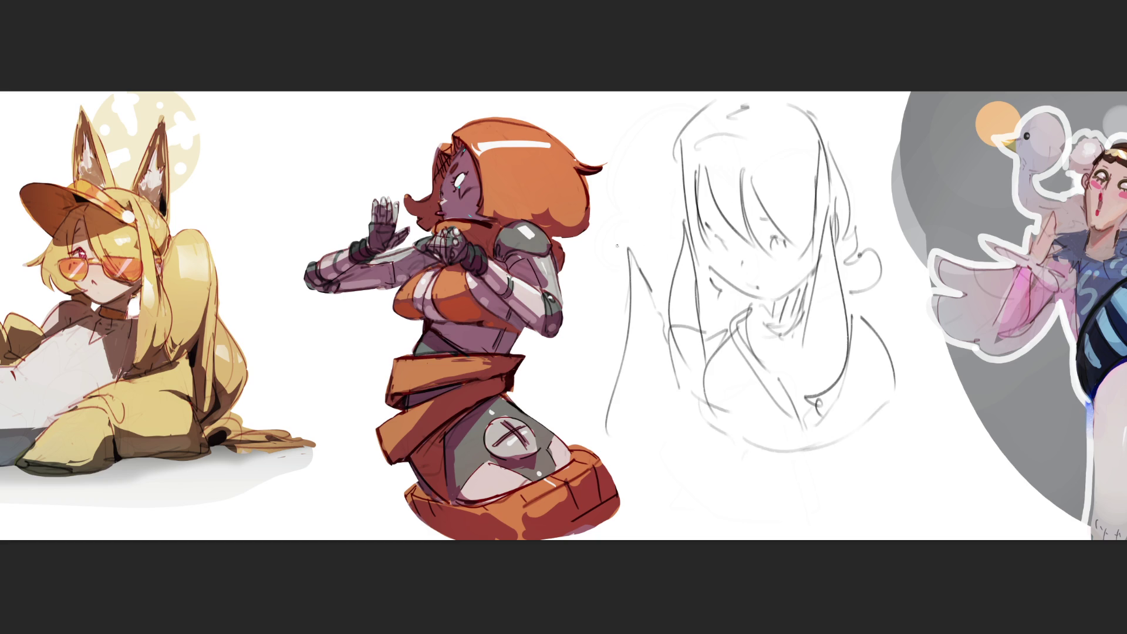
drag(604, 205, 627, 268)
mouse_move(599, 249)
mouse_down()
mouse_move(589, 265)
mouse_move(598, 330)
mouse_up()
drag(608, 326, 589, 388)
mouse_move(594, 388)
mouse_down()
mouse_move(720, 433)
mouse_move(911, 341)
mouse_move(810, 308)
mouse_move(833, 326)
mouse_move(855, 483)
mouse_up()
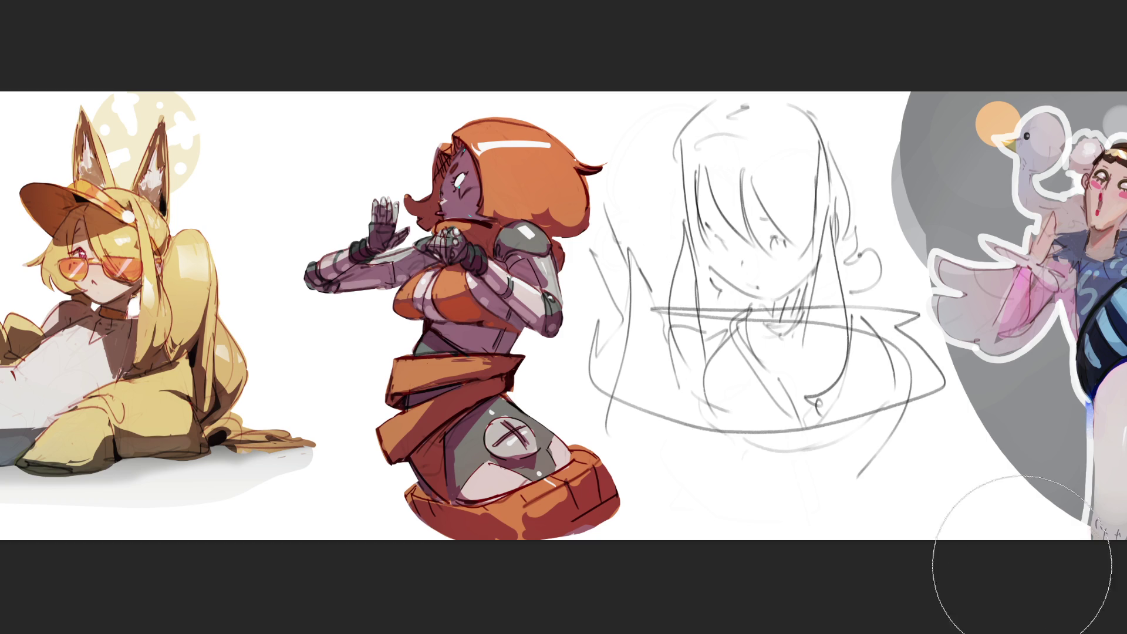
mouse_move(962, 469)
mouse_down()
mouse_move(763, 364)
mouse_move(821, 107)
mouse_move(649, 478)
mouse_move(916, 381)
mouse_move(722, 405)
mouse_move(873, 238)
mouse_up()
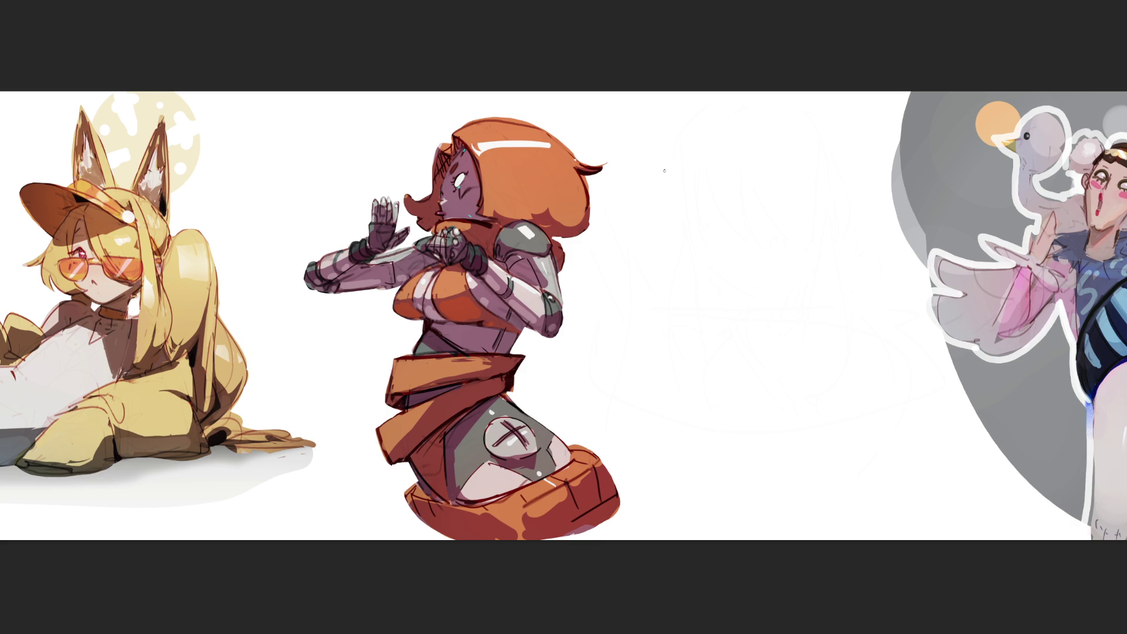
- Draw a new arc over the head and long curves down its left side
drag(668, 182, 752, 178)
mouse_move(682, 153)
mouse_down()
mouse_move(645, 294)
mouse_move(722, 367)
mouse_up()
mouse_move(670, 188)
mouse_down()
mouse_move(775, 269)
mouse_move(731, 379)
mouse_move(705, 372)
mouse_move(728, 337)
mouse_up()
- Add the jaw marks, a right inner outline, and dark curved eyelids with lash ticks
drag(693, 216, 761, 183)
drag(672, 197, 702, 211)
mouse_move(737, 178)
mouse_down()
mouse_move(883, 243)
mouse_move(869, 291)
mouse_up()
mouse_move(763, 172)
mouse_down()
mouse_move(849, 301)
mouse_move(839, 350)
mouse_up()
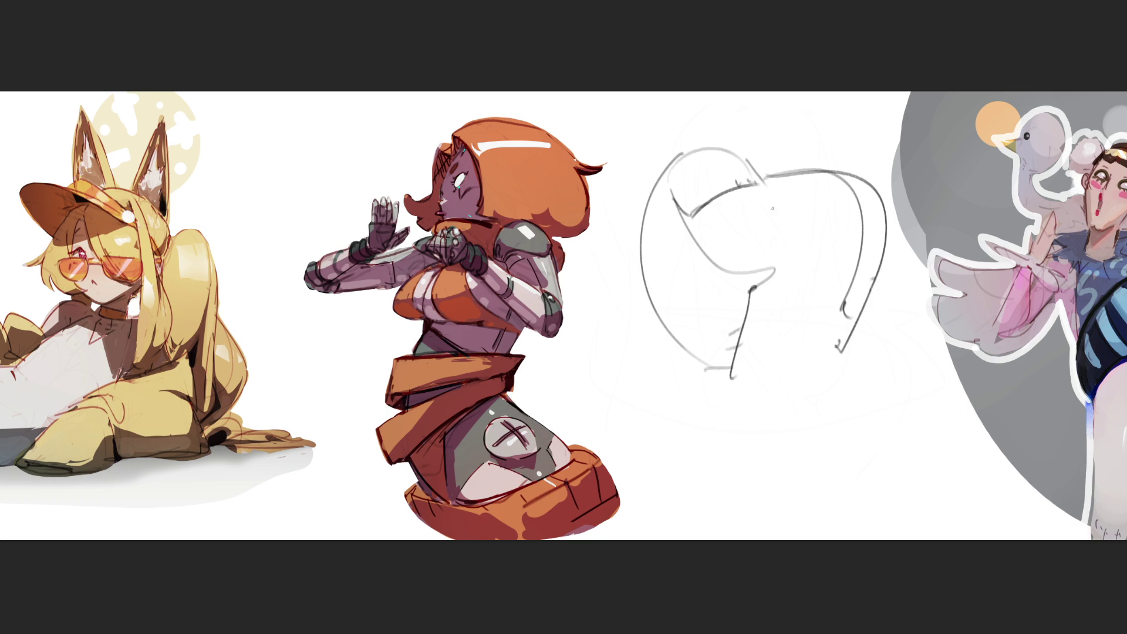
mouse_move(745, 334)
mouse_down()
mouse_move(820, 304)
mouse_move(824, 315)
mouse_up()
drag(758, 297, 759, 312)
drag(763, 296, 764, 310)
mouse_move(768, 294)
mouse_down()
mouse_move(768, 308)
mouse_move(818, 300)
mouse_up()
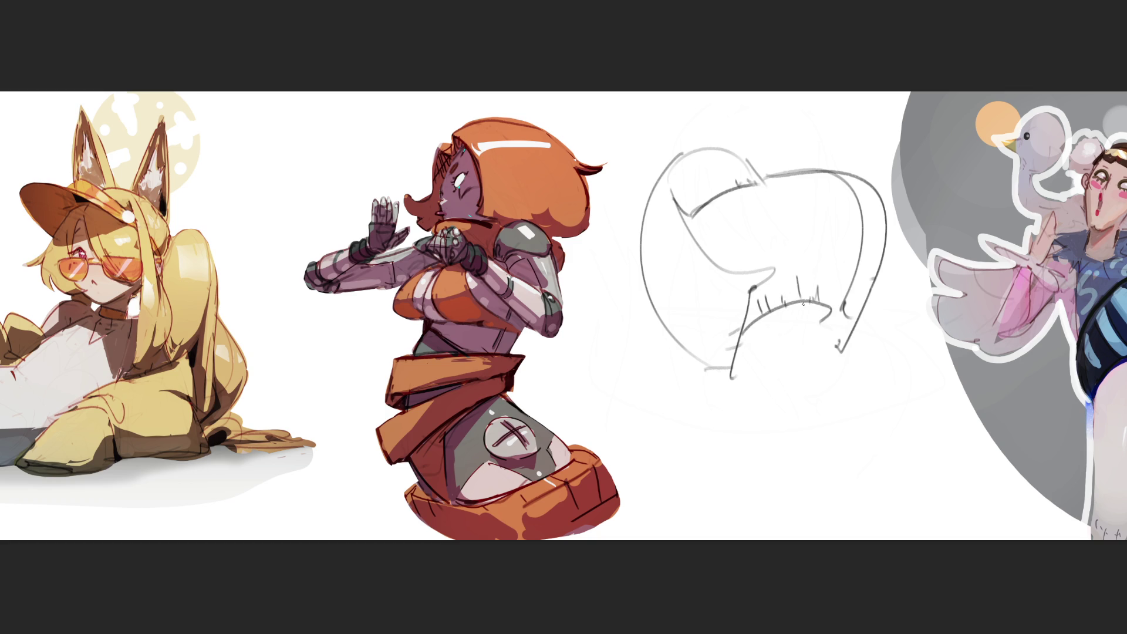
- Fill the upper head and hair with vertical hatching lines
drag(713, 201, 701, 255)
drag(731, 198, 719, 257)
mouse_move(749, 185)
mouse_down()
mouse_move(735, 267)
mouse_move(754, 262)
mouse_up()
mouse_move(788, 179)
mouse_down()
mouse_move(764, 311)
mouse_move(789, 286)
mouse_up()
drag(833, 173, 813, 284)
drag(852, 194, 825, 294)
drag(862, 223, 842, 292)
drag(859, 257, 845, 300)
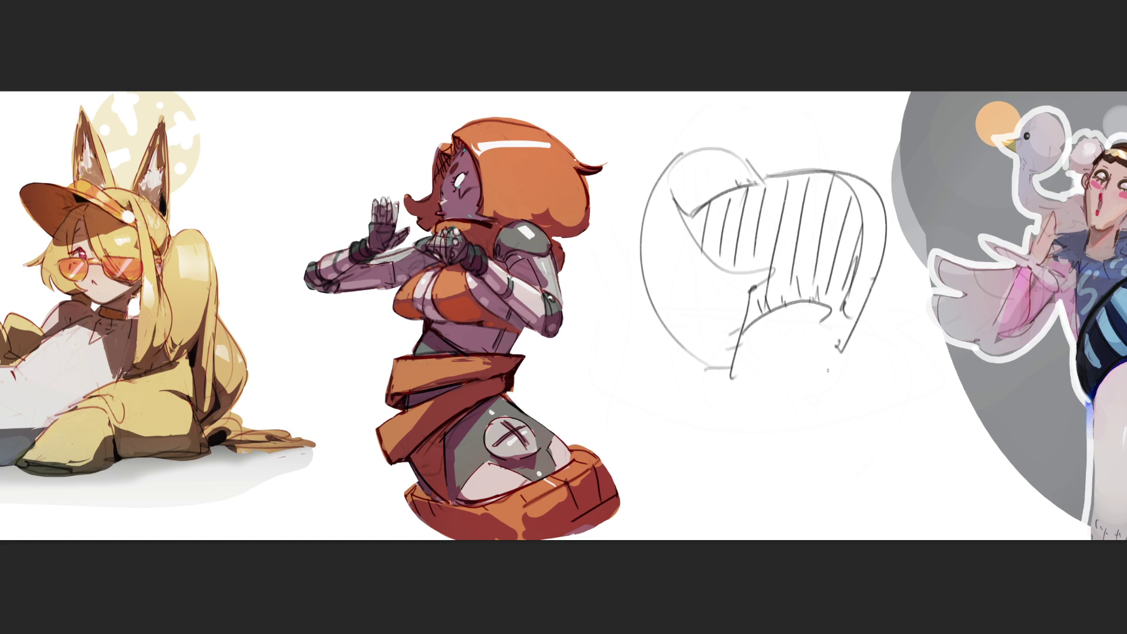
- Retrace the head's right contour, top curve, left side and jaw darker, adding the chin
mouse_move(853, 274)
mouse_down()
mouse_move(832, 324)
mouse_move(837, 348)
mouse_up()
drag(679, 154, 761, 176)
mouse_move(681, 150)
mouse_down()
mouse_move(685, 359)
mouse_move(728, 374)
mouse_up()
drag(748, 286, 732, 367)
- Outline the hair's top and right side with strands, refine its edges, and add two curls
mouse_move(744, 160)
mouse_down()
mouse_move(778, 172)
mouse_move(860, 165)
mouse_up()
mouse_move(769, 175)
mouse_down()
mouse_move(825, 174)
mouse_move(886, 240)
mouse_move(884, 320)
mouse_up()
drag(884, 280, 865, 382)
drag(848, 337, 863, 386)
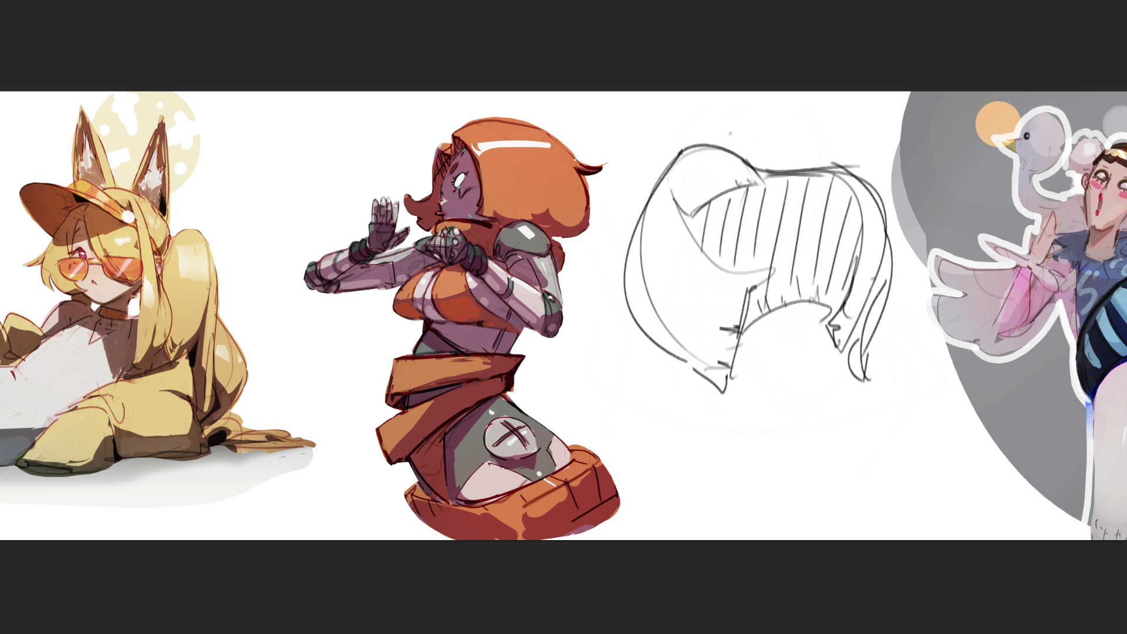
mouse_move(746, 148)
mouse_down()
mouse_move(675, 177)
mouse_move(742, 157)
mouse_up()
mouse_move(664, 204)
mouse_down()
mouse_move(640, 253)
mouse_move(655, 223)
mouse_up()
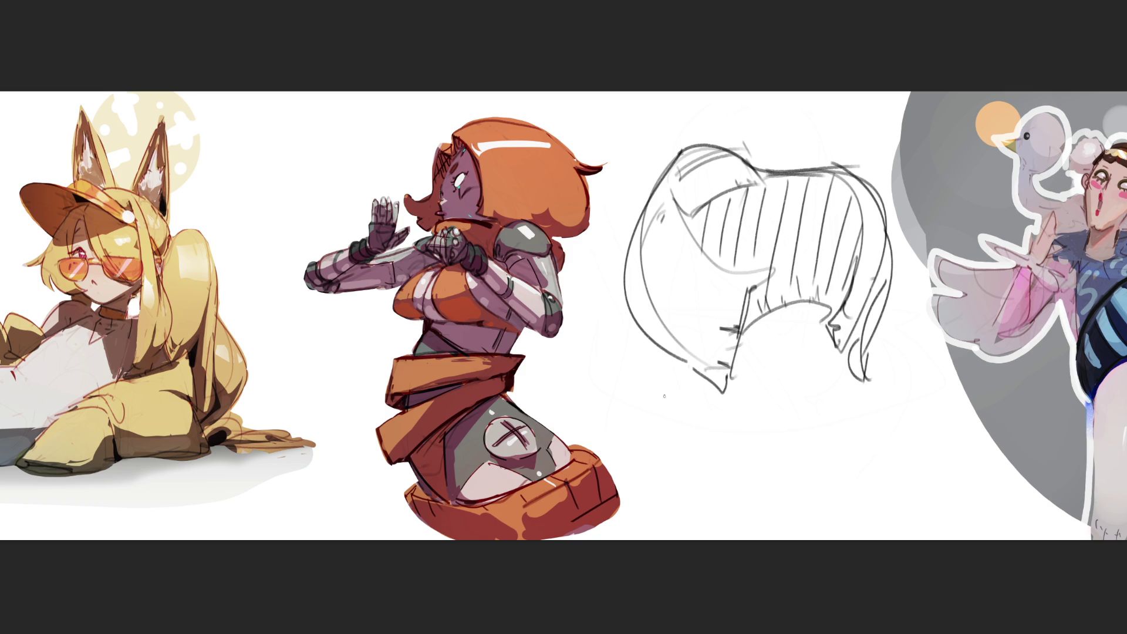
drag(644, 390, 683, 442)
mouse_move(650, 363)
mouse_down()
mouse_move(705, 459)
mouse_move(884, 538)
mouse_up()
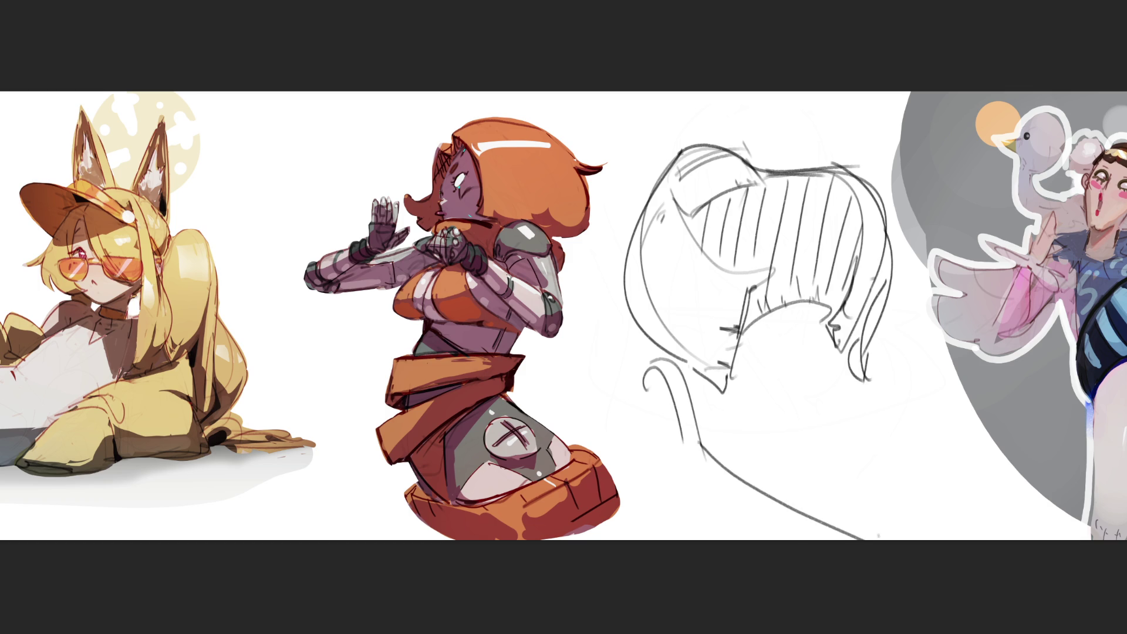
- Sketch the body lines, an arch and curves on both sides below the head
drag(853, 452, 879, 539)
mouse_move(845, 429)
mouse_down()
mouse_move(814, 361)
mouse_move(786, 356)
mouse_up()
mouse_move(779, 401)
mouse_down()
mouse_move(784, 355)
mouse_move(804, 360)
mouse_move(871, 474)
mouse_up()
drag(776, 400, 782, 444)
mouse_move(645, 393)
mouse_down()
mouse_move(660, 440)
mouse_move(773, 436)
mouse_move(853, 499)
mouse_up()
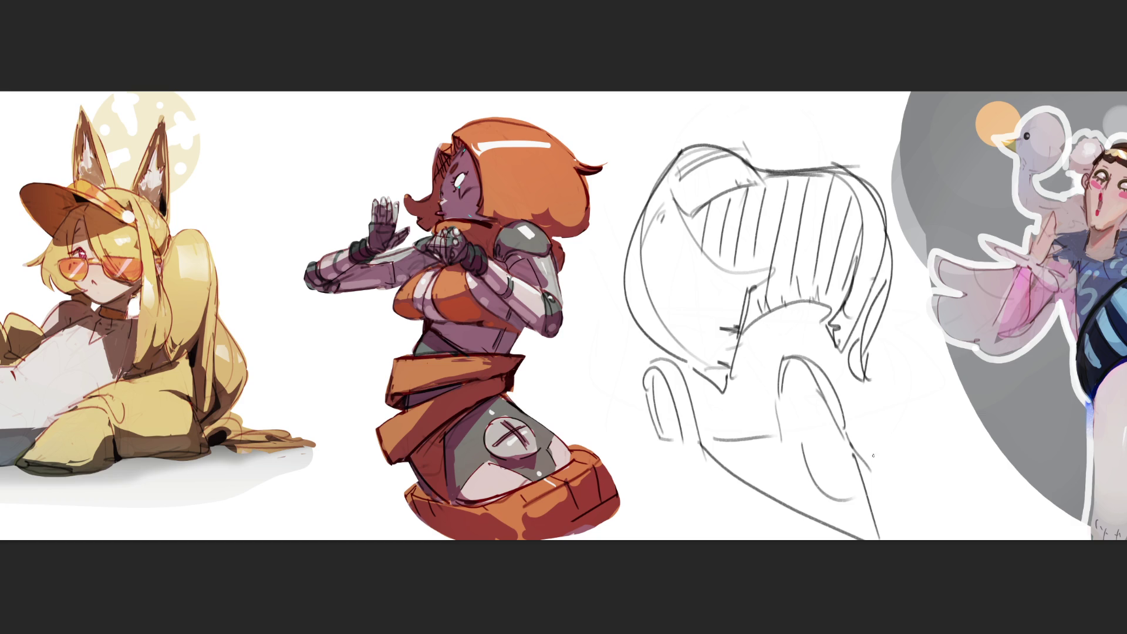
- Sketch the legs under the left body curve
drag(659, 437, 669, 519)
mouse_move(692, 477)
mouse_down()
mouse_move(685, 505)
mouse_move(658, 524)
mouse_up()
drag(666, 444, 675, 506)
drag(688, 454, 681, 512)
- Hatch between the lower sketch lines and add lower body lines at the bottom
drag(749, 436, 738, 474)
drag(772, 437, 766, 483)
mouse_move(796, 440)
mouse_down()
mouse_move(792, 480)
mouse_move(813, 508)
mouse_up()
drag(826, 485, 828, 506)
mouse_move(840, 495)
mouse_down()
mouse_move(843, 516)
mouse_move(870, 521)
mouse_up()
drag(746, 502, 825, 536)
mouse_move(869, 480)
mouse_down()
mouse_move(879, 531)
mouse_move(894, 533)
mouse_up()
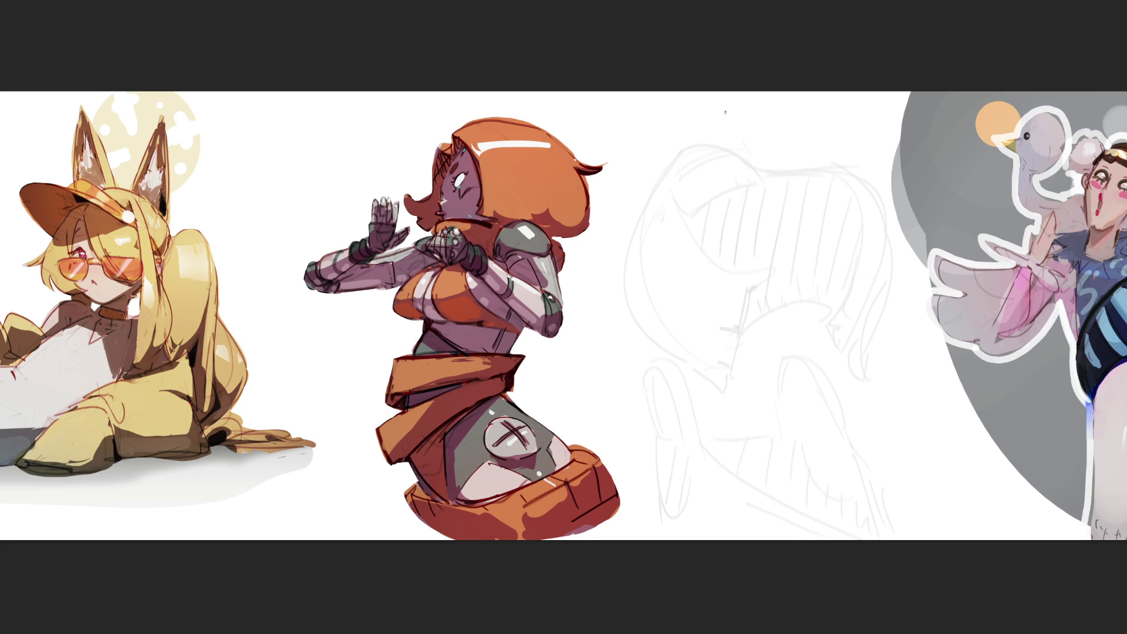
- Redraw the head top, right side and jaw lines down to the chin in darker strokes
mouse_move(703, 111)
mouse_down()
mouse_move(706, 126)
mouse_move(744, 110)
mouse_move(791, 142)
mouse_up()
drag(799, 98, 801, 130)
mouse_move(743, 95)
mouse_down()
mouse_move(758, 161)
mouse_move(788, 165)
mouse_move(717, 183)
mouse_move(746, 235)
mouse_move(812, 186)
mouse_move(800, 232)
mouse_up()
drag(805, 132, 814, 171)
mouse_move(744, 240)
mouse_down()
mouse_move(799, 267)
mouse_move(788, 284)
mouse_up()
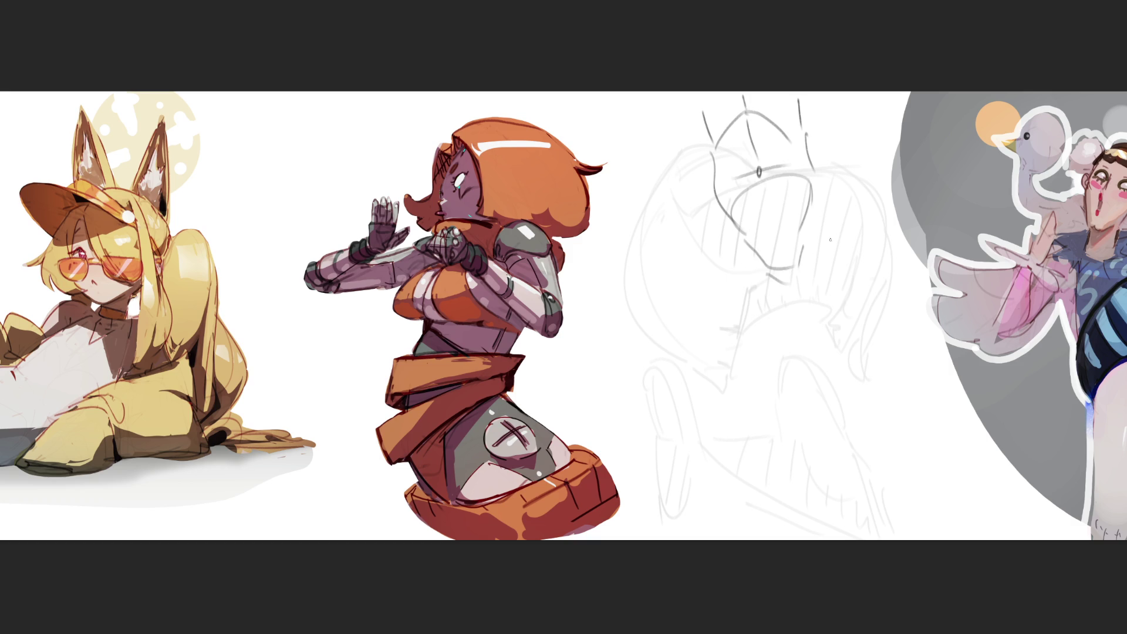
drag(806, 243, 801, 280)
drag(830, 216, 803, 311)
- Sketch the torso, the figure's right side and the legs
drag(834, 364, 848, 428)
mouse_move(850, 428)
mouse_down()
mouse_move(863, 408)
mouse_move(871, 428)
mouse_up()
drag(871, 233, 880, 386)
drag(863, 411, 884, 450)
drag(891, 389, 932, 539)
drag(845, 449, 904, 540)
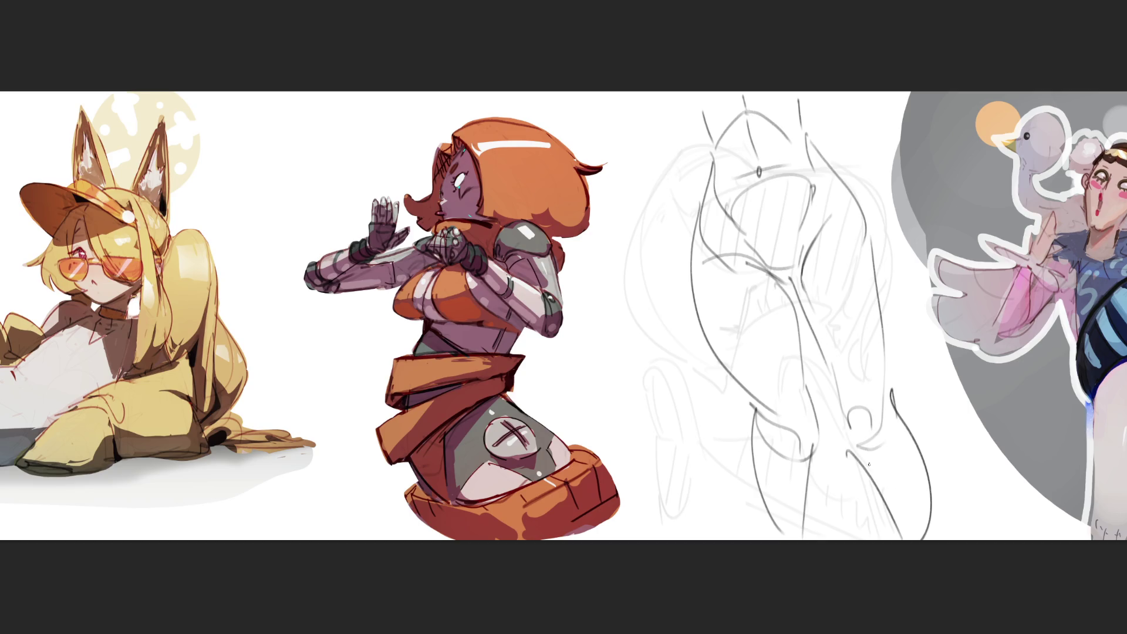
- Draw curves across the hips and a right side line
mouse_move(697, 210)
mouse_down()
mouse_move(751, 226)
mouse_move(824, 196)
mouse_up()
drag(699, 217, 769, 262)
drag(851, 178, 802, 272)
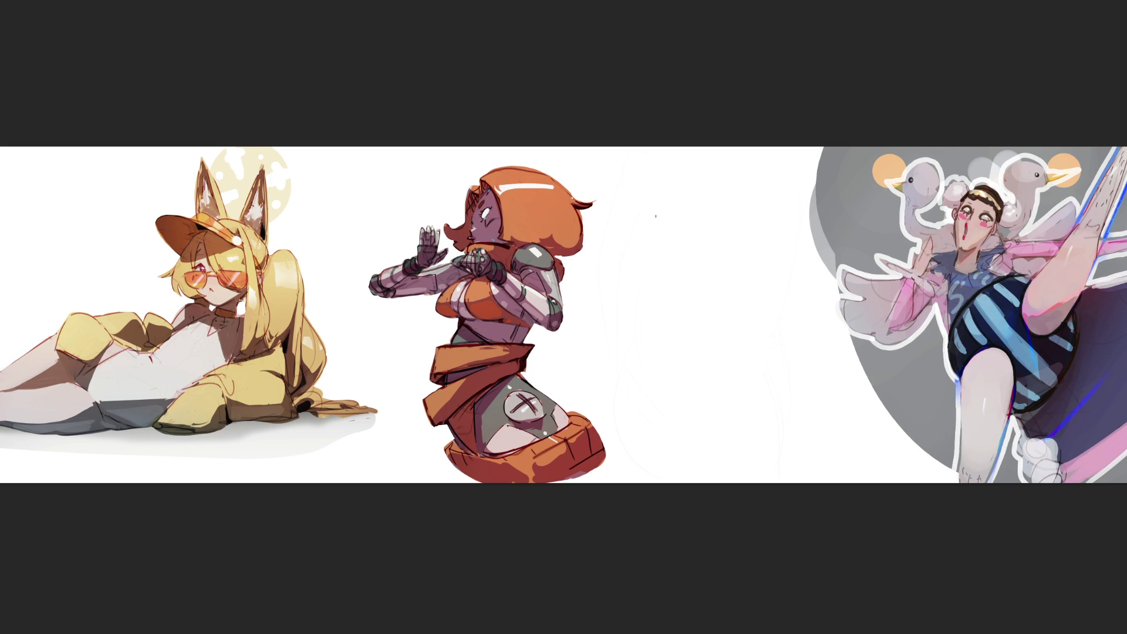
- Start a new egg-shaped head from a vertical stroke and a closed arch
drag(653, 191, 655, 252)
mouse_move(641, 201)
mouse_down()
mouse_move(694, 160)
mouse_move(734, 259)
mouse_up()
drag(657, 176, 722, 291)
drag(748, 227, 756, 252)
mouse_move(707, 158)
mouse_down()
mouse_move(762, 206)
mouse_move(710, 292)
mouse_up()
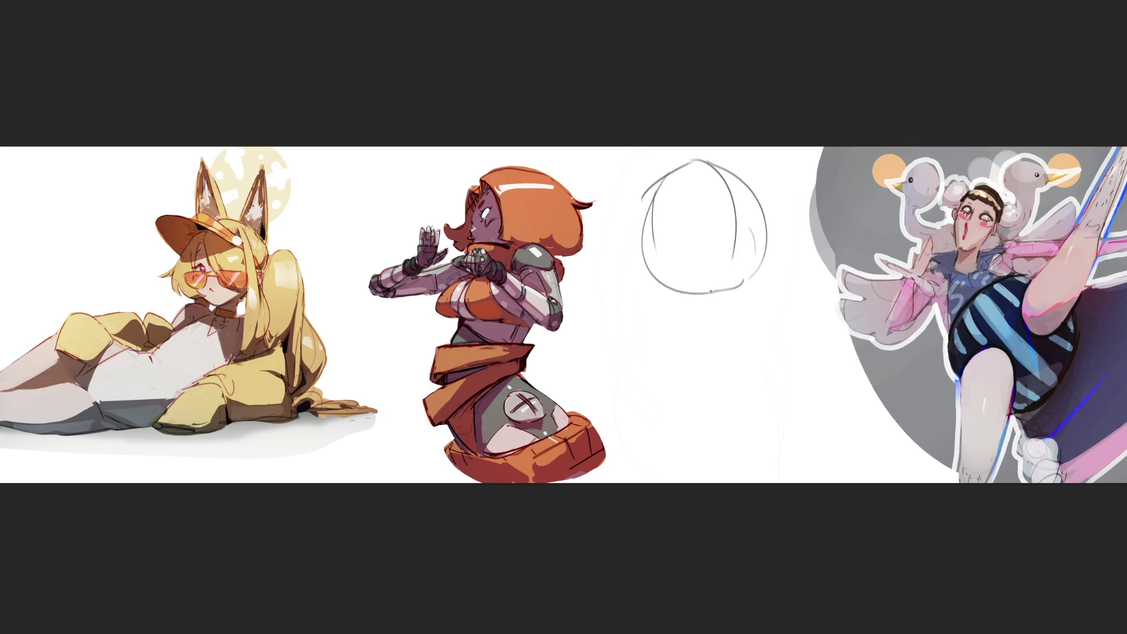
- Add outer left and right arcs, a hooked brow line, hair curves and bang hatching
drag(674, 166, 699, 291)
mouse_move(756, 173)
mouse_down()
mouse_move(784, 272)
mouse_move(783, 217)
mouse_up()
drag(662, 257, 723, 243)
drag(651, 230, 650, 293)
mouse_move(736, 226)
mouse_down()
mouse_move(742, 284)
mouse_move(791, 260)
mouse_up()
mouse_move(656, 249)
mouse_down()
mouse_move(722, 250)
mouse_move(745, 277)
mouse_up()
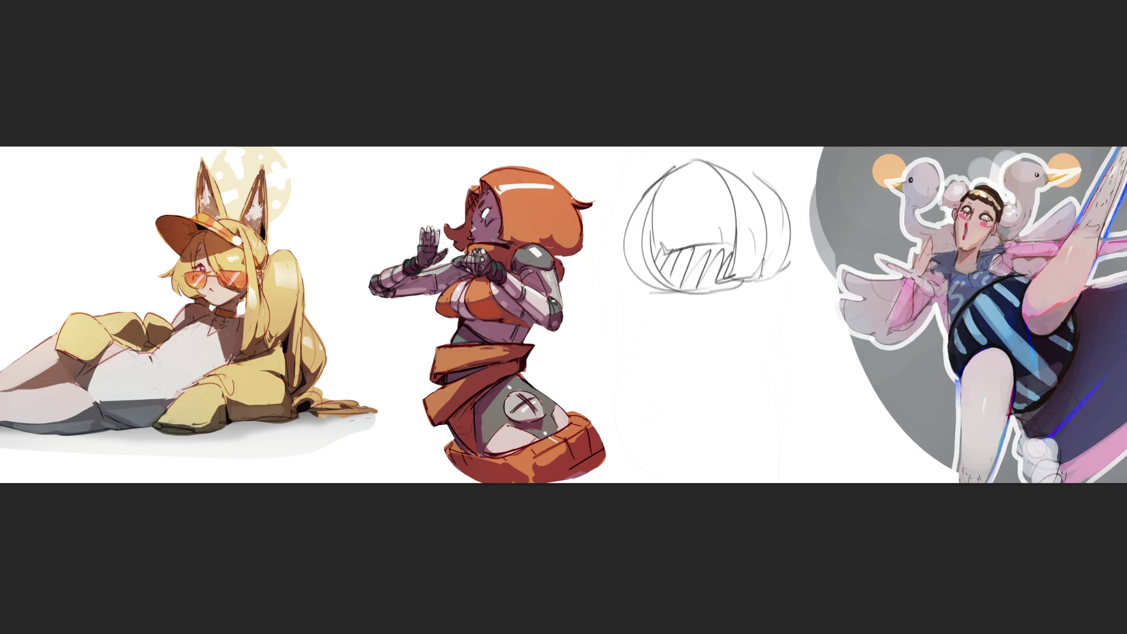
mouse_move(657, 205)
mouse_down()
mouse_move(731, 182)
mouse_move(698, 197)
mouse_move(772, 196)
mouse_move(634, 212)
mouse_up()
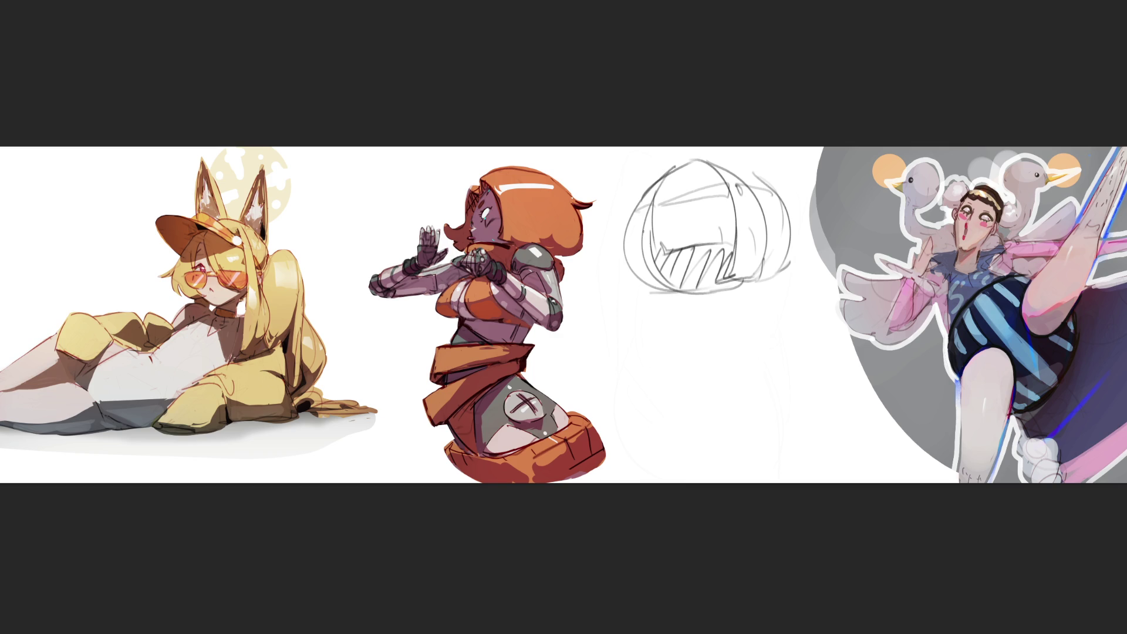
- Erase part of the hair's bottom stroke and densely hatch the bottom band darker
mouse_move(747, 290)
mouse_down()
mouse_move(694, 294)
mouse_move(738, 282)
mouse_up()
mouse_move(657, 250)
mouse_down()
mouse_move(689, 278)
mouse_move(722, 277)
mouse_up()
mouse_move(725, 271)
mouse_down()
mouse_move(685, 288)
mouse_move(721, 274)
mouse_up()
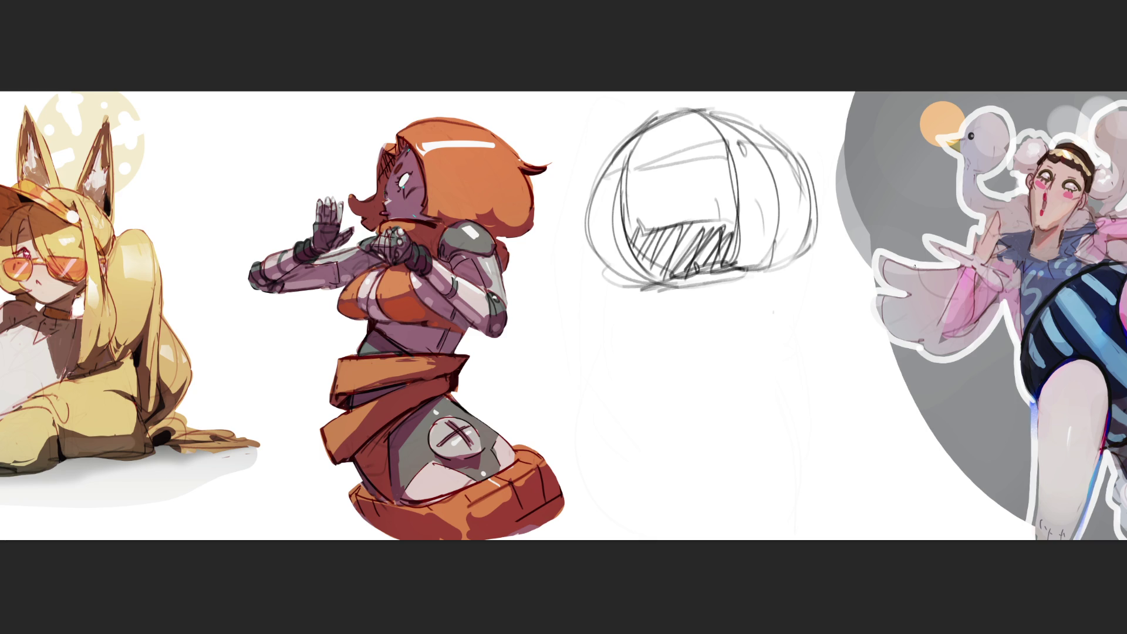
- Refine the dome sketch's lower left and right edges and darken its upper band
mouse_move(743, 264)
mouse_down()
mouse_move(774, 264)
mouse_move(797, 248)
mouse_move(789, 259)
mouse_up()
mouse_move(624, 269)
mouse_down()
mouse_move(620, 287)
mouse_move(649, 287)
mouse_up()
mouse_move(747, 141)
mouse_down()
mouse_move(787, 165)
mouse_move(789, 138)
mouse_move(659, 153)
mouse_move(708, 160)
mouse_up()
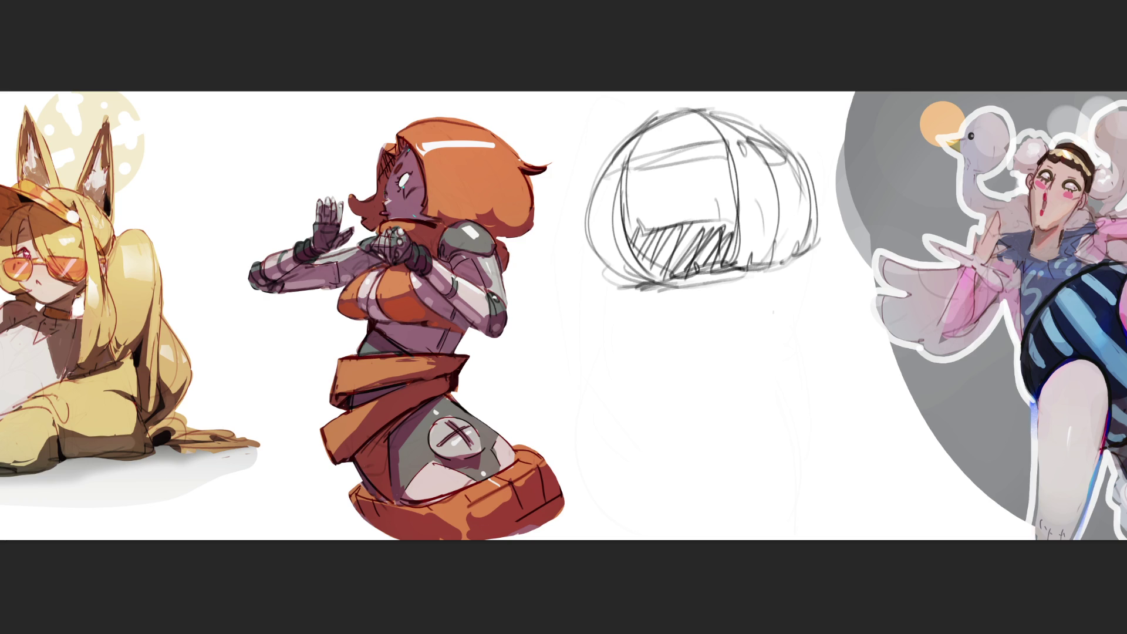
- Sketch an arch below the dome head with its left side and lower strokes
mouse_move(615, 373)
mouse_down()
mouse_move(693, 307)
mouse_move(739, 350)
mouse_up()
mouse_move(697, 309)
mouse_down()
mouse_move(679, 311)
mouse_move(593, 396)
mouse_move(608, 451)
mouse_move(697, 525)
mouse_up()
drag(593, 443, 664, 509)
mouse_move(708, 305)
mouse_down()
mouse_move(745, 380)
mouse_move(728, 403)
mouse_move(769, 476)
mouse_up()
drag(723, 391, 789, 513)
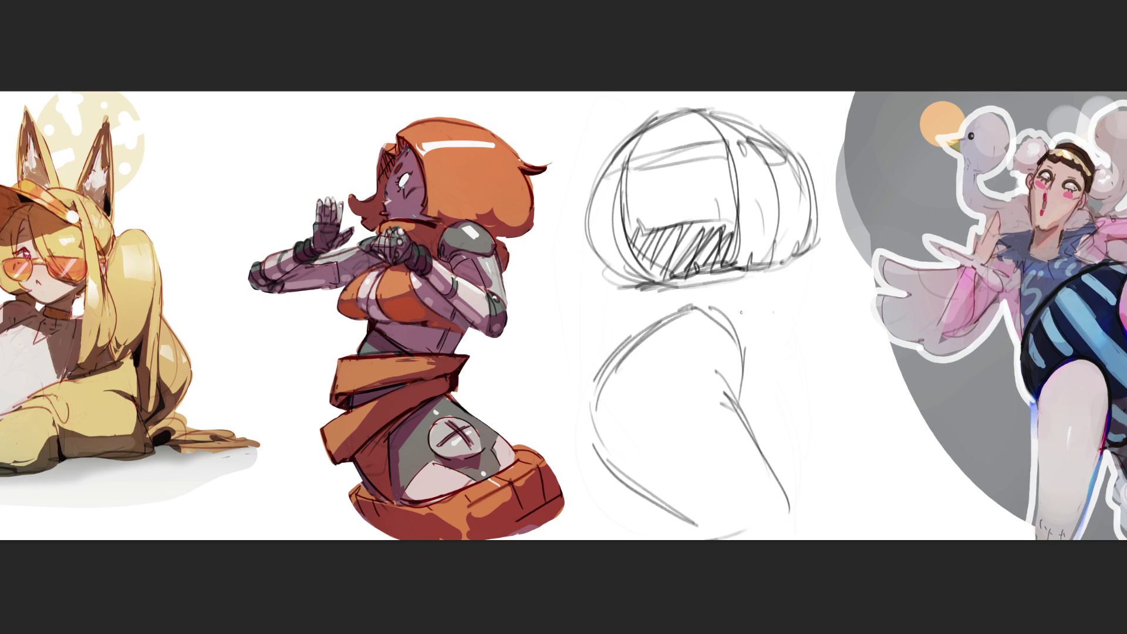
- Outline and reinforce the body's right edge, then fade the rough sketch to light grey
mouse_move(701, 299)
mouse_down()
mouse_move(757, 312)
mouse_move(804, 348)
mouse_up()
mouse_move(805, 345)
mouse_down()
mouse_move(772, 411)
mouse_move(778, 385)
mouse_up()
drag(780, 382, 763, 414)
drag(812, 343, 789, 414)
drag(808, 372, 826, 516)
drag(791, 404, 770, 435)
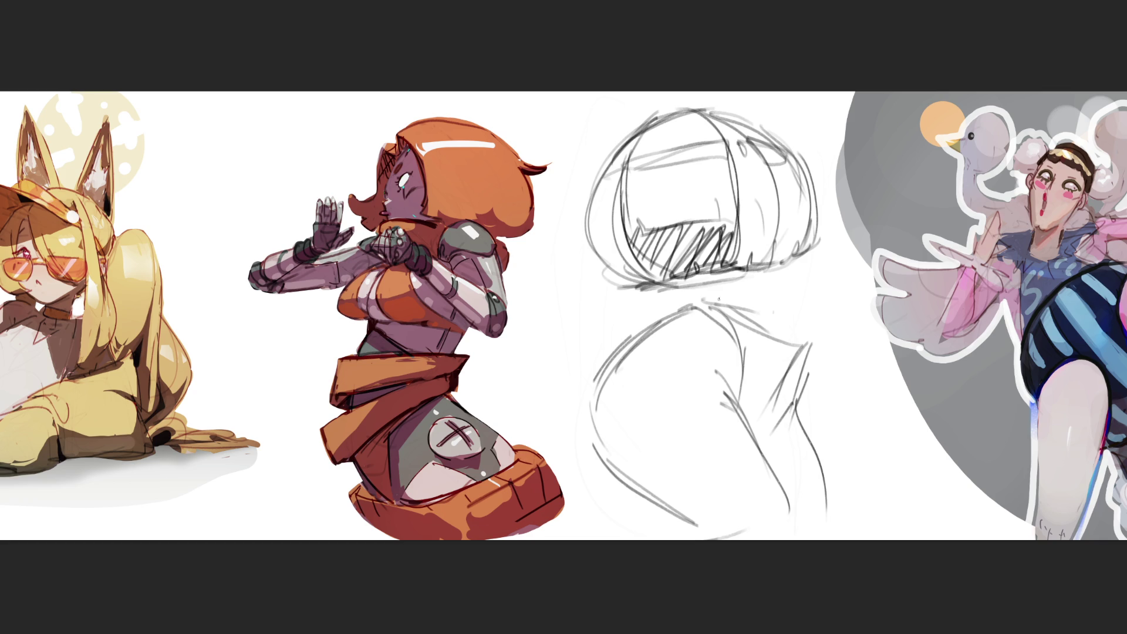
mouse_move(705, 176)
mouse_down()
mouse_move(755, 439)
mouse_move(704, 176)
mouse_move(672, 512)
mouse_up()
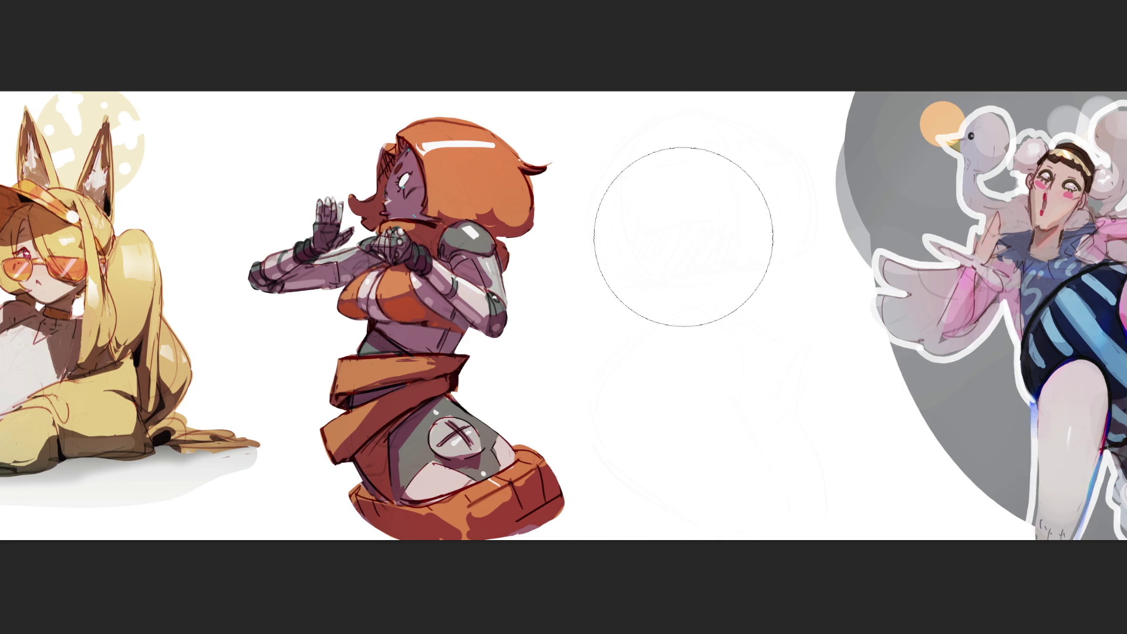
- With a small brush, outline a new head over the faded sketch, including two small arcs inside
key(b)
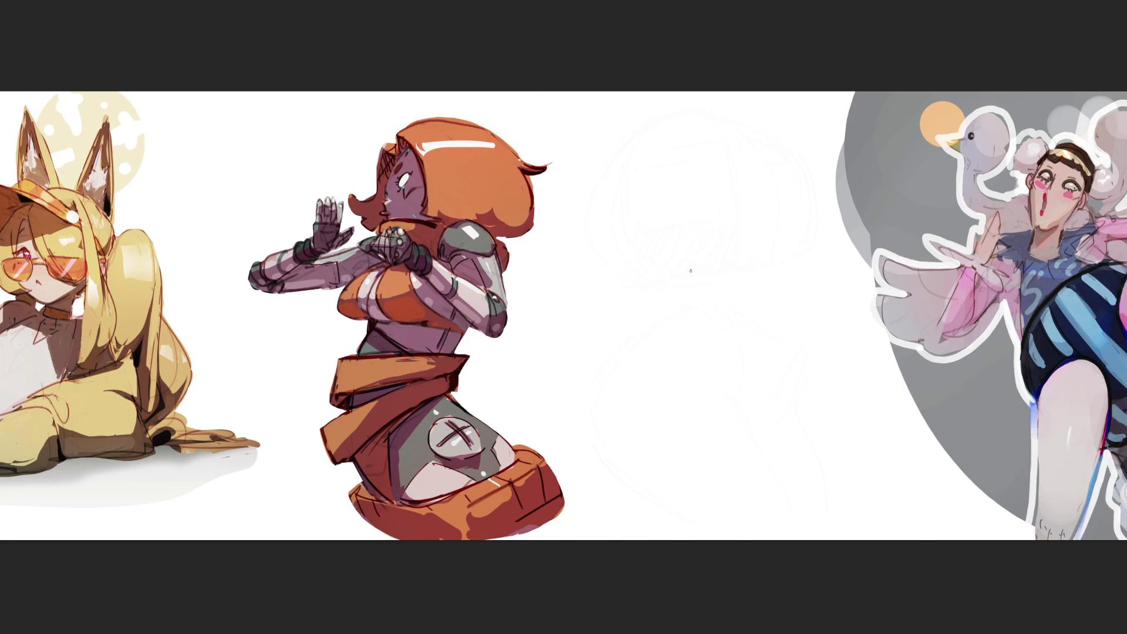
mouse_move(616, 159)
mouse_down()
mouse_move(604, 240)
mouse_move(669, 126)
mouse_move(712, 180)
mouse_up()
mouse_move(622, 147)
mouse_down()
mouse_move(621, 206)
mouse_move(683, 188)
mouse_up()
mouse_move(694, 166)
mouse_down()
mouse_move(697, 187)
mouse_move(717, 191)
mouse_move(724, 243)
mouse_up()
drag(626, 209, 642, 256)
drag(612, 186, 628, 264)
drag(648, 206, 659, 204)
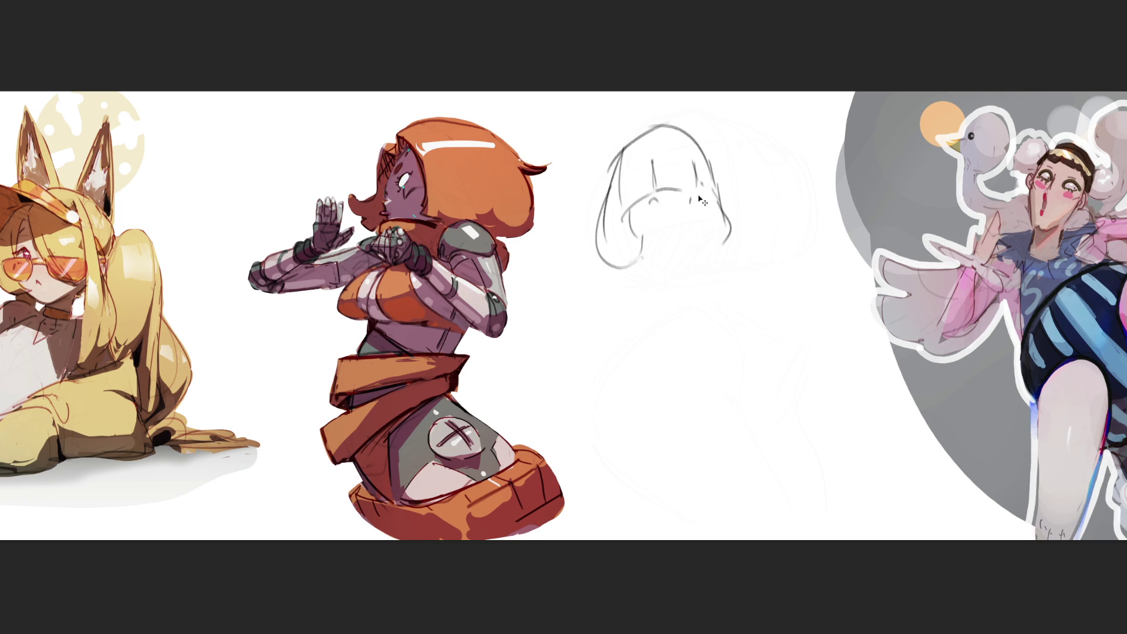
drag(691, 201, 702, 200)
- Draw the chin, jaw, neck, collar curve and right shoulder
drag(650, 256, 671, 253)
mouse_move(711, 205)
mouse_down()
mouse_move(688, 259)
mouse_move(656, 276)
mouse_move(693, 278)
mouse_move(669, 300)
mouse_up()
key(ctrl+z)
mouse_move(687, 262)
mouse_down()
mouse_move(691, 289)
mouse_move(628, 291)
mouse_up()
mouse_move(648, 276)
mouse_down()
mouse_move(702, 288)
mouse_move(722, 317)
mouse_up()
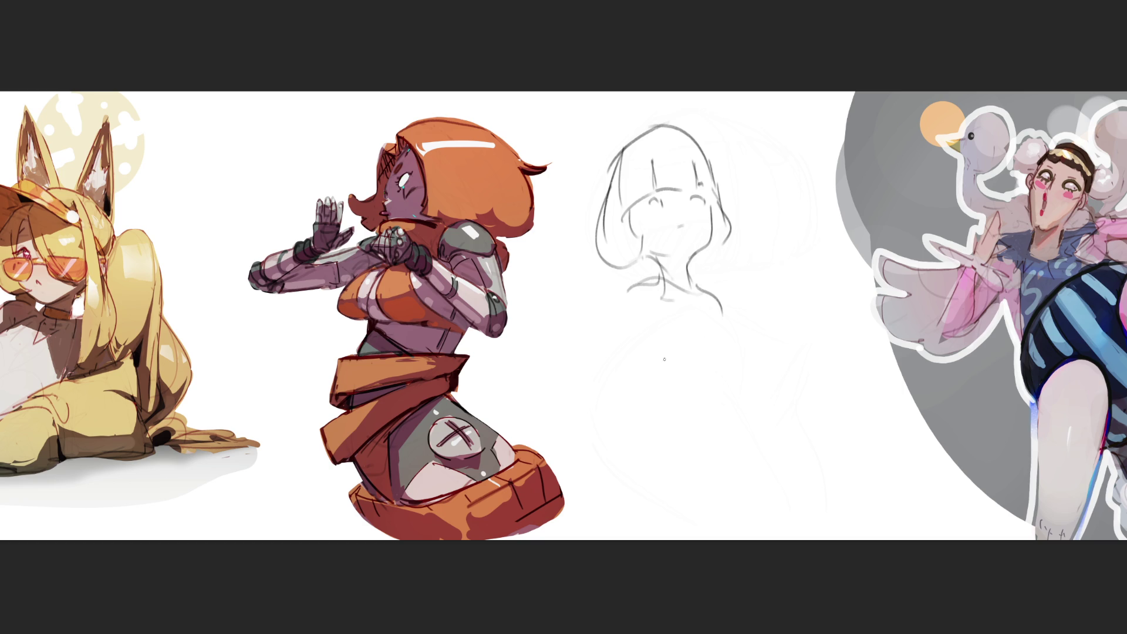
mouse_move(655, 286)
mouse_down()
mouse_move(601, 322)
mouse_move(746, 332)
mouse_up()
- Sketch the torso below the collar, a hand beside it and a chest curve
mouse_move(621, 276)
mouse_down()
mouse_move(596, 378)
mouse_move(673, 367)
mouse_up()
mouse_move(603, 382)
mouse_down()
mouse_move(706, 373)
mouse_move(764, 342)
mouse_move(778, 370)
mouse_move(753, 375)
mouse_up()
mouse_move(731, 360)
mouse_down()
mouse_move(719, 378)
mouse_move(709, 357)
mouse_up()
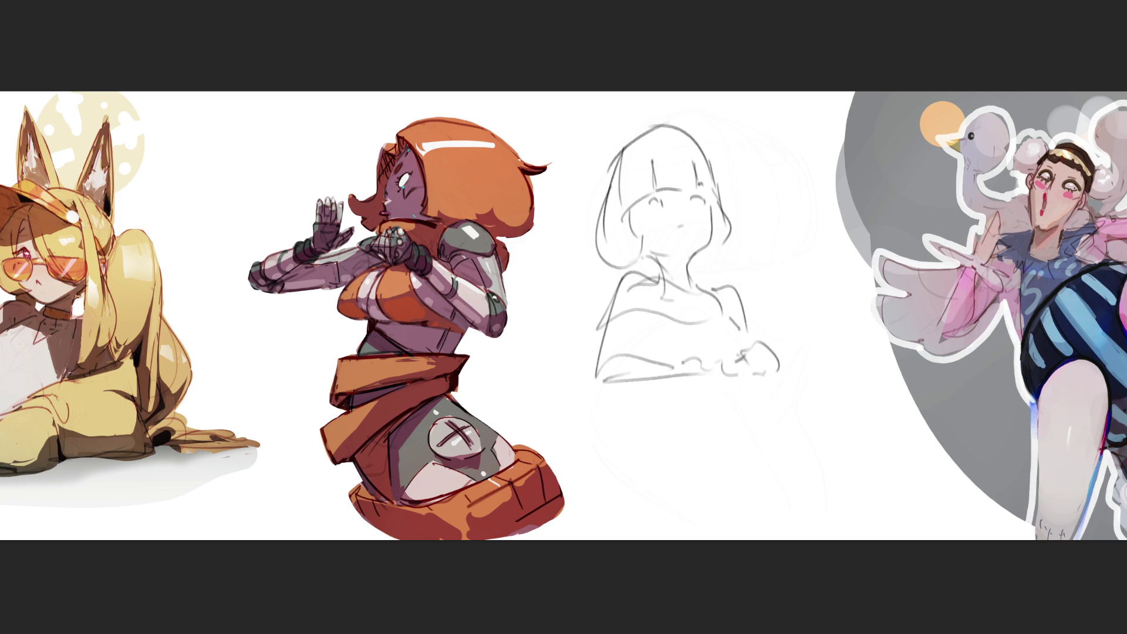
drag(660, 284, 657, 351)
mouse_move(718, 285)
mouse_down()
mouse_move(702, 305)
mouse_move(685, 298)
mouse_move(705, 309)
mouse_up()
- Sketch the waist, hips, legs and right thigh curve
mouse_move(661, 381)
mouse_down()
mouse_move(665, 398)
mouse_move(742, 407)
mouse_up()
mouse_move(726, 430)
mouse_down()
mouse_move(733, 443)
mouse_move(703, 447)
mouse_up()
mouse_move(666, 399)
mouse_down()
mouse_move(655, 439)
mouse_move(717, 502)
mouse_up()
drag(746, 399, 726, 510)
mouse_move(655, 434)
mouse_down()
mouse_move(626, 493)
mouse_move(646, 532)
mouse_up()
drag(719, 509, 716, 518)
mouse_move(749, 416)
mouse_down()
mouse_move(780, 463)
mouse_move(778, 541)
mouse_up()
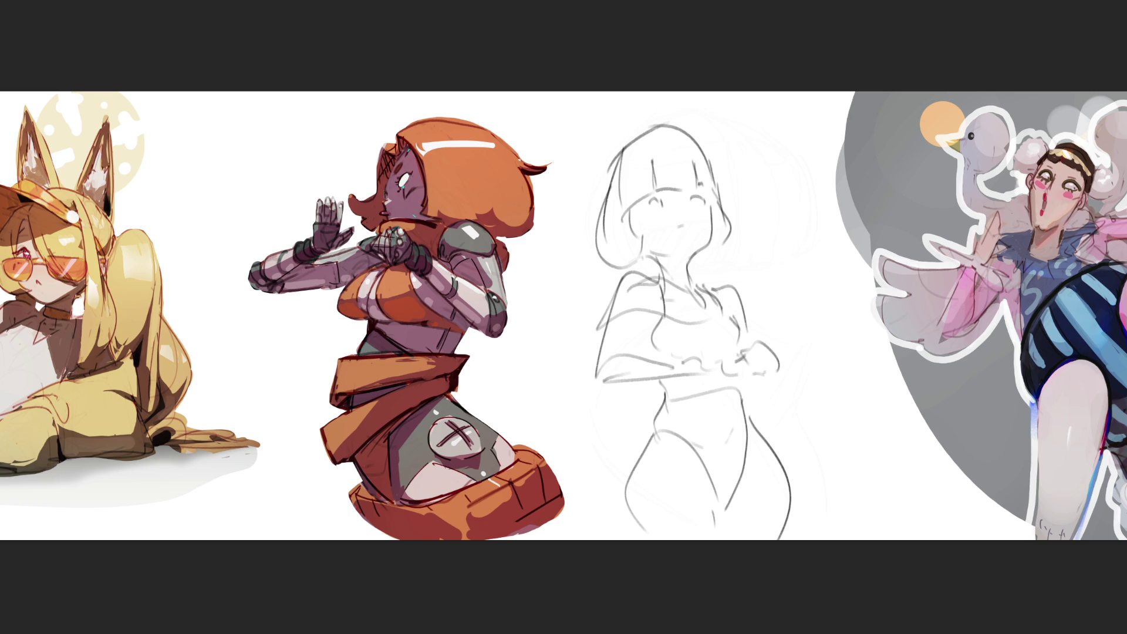
- Redraw the hair on both sides of the face and the face sides down to the neck
mouse_move(611, 159)
mouse_down()
mouse_move(610, 288)
mouse_move(649, 280)
mouse_up()
drag(718, 159, 697, 281)
mouse_move(738, 240)
mouse_down()
mouse_move(705, 288)
mouse_move(748, 277)
mouse_move(697, 263)
mouse_move(713, 277)
mouse_up()
drag(719, 275, 731, 282)
drag(664, 235, 637, 265)
mouse_move(632, 200)
mouse_down()
mouse_move(653, 268)
mouse_move(672, 276)
mouse_up()
mouse_move(720, 188)
mouse_down()
mouse_move(703, 272)
mouse_move(745, 280)
mouse_up()
- Refine the neck, collar and shoulder lines
drag(656, 251, 690, 279)
mouse_move(662, 257)
mouse_down()
mouse_move(697, 260)
mouse_move(673, 273)
mouse_up()
drag(698, 261, 681, 292)
mouse_move(696, 276)
mouse_down()
mouse_move(647, 276)
mouse_move(736, 292)
mouse_up()
drag(734, 291, 739, 329)
mouse_move(650, 268)
mouse_down()
mouse_move(614, 283)
mouse_move(591, 343)
mouse_up()
drag(612, 275, 595, 395)
mouse_move(624, 329)
mouse_down()
mouse_move(596, 390)
mouse_move(719, 361)
mouse_up()
- Sketch crossed arms across the waist
drag(624, 374, 743, 370)
drag(723, 371, 781, 339)
mouse_move(753, 324)
mouse_down()
mouse_move(784, 350)
mouse_move(784, 373)
mouse_up()
mouse_move(751, 375)
mouse_down()
mouse_move(698, 376)
mouse_move(669, 412)
mouse_move(753, 379)
mouse_up()
- Draw the waistline, crotch, and leg lines, then fade the figure sketch
drag(752, 387, 710, 449)
drag(658, 404, 623, 470)
drag(702, 416, 621, 472)
mouse_move(757, 406)
mouse_down()
mouse_move(704, 478)
mouse_move(728, 512)
mouse_up()
drag(759, 413, 784, 539)
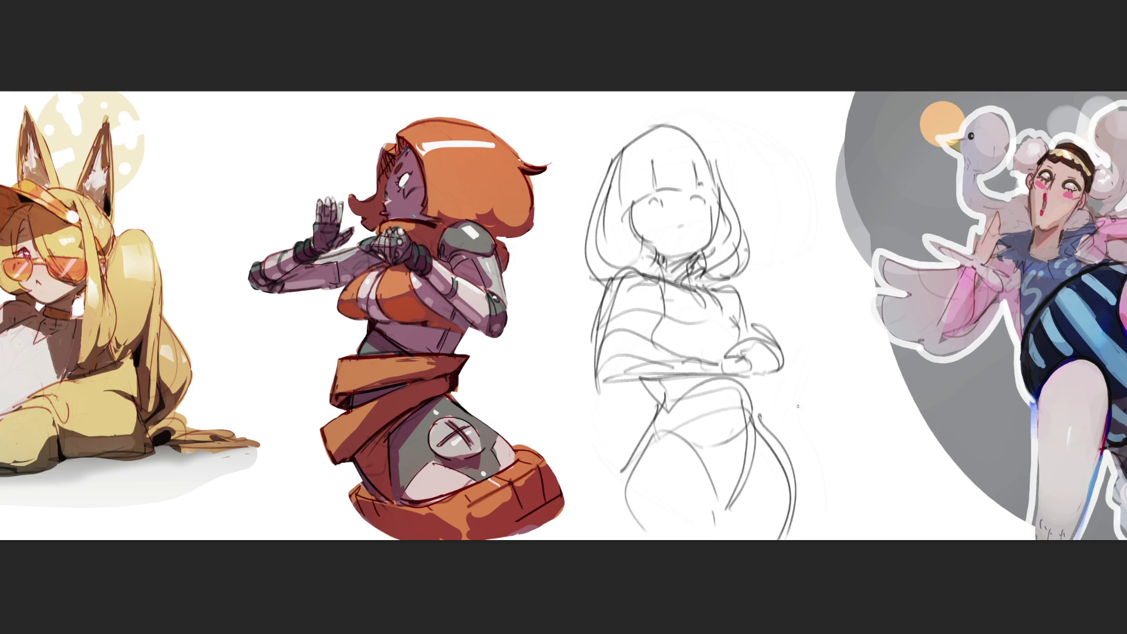
key(bracketright)
key(bracketright)
key(bracketright)
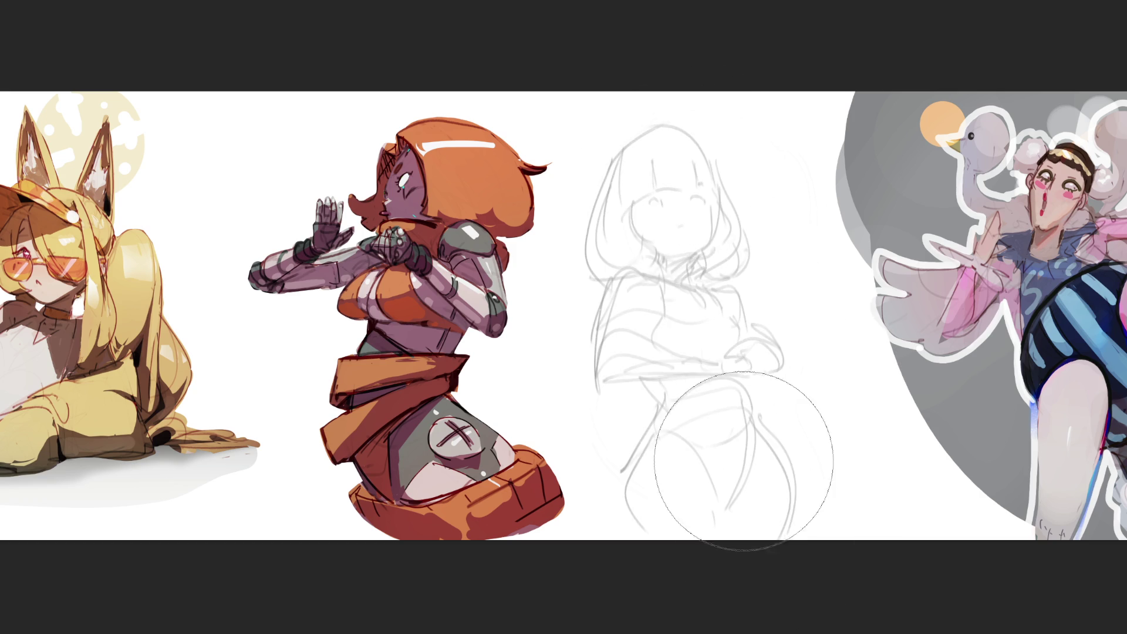
- Lighten the sketch's head and upper body, then draw dark strokes for a bent arm
drag(689, 194, 687, 290)
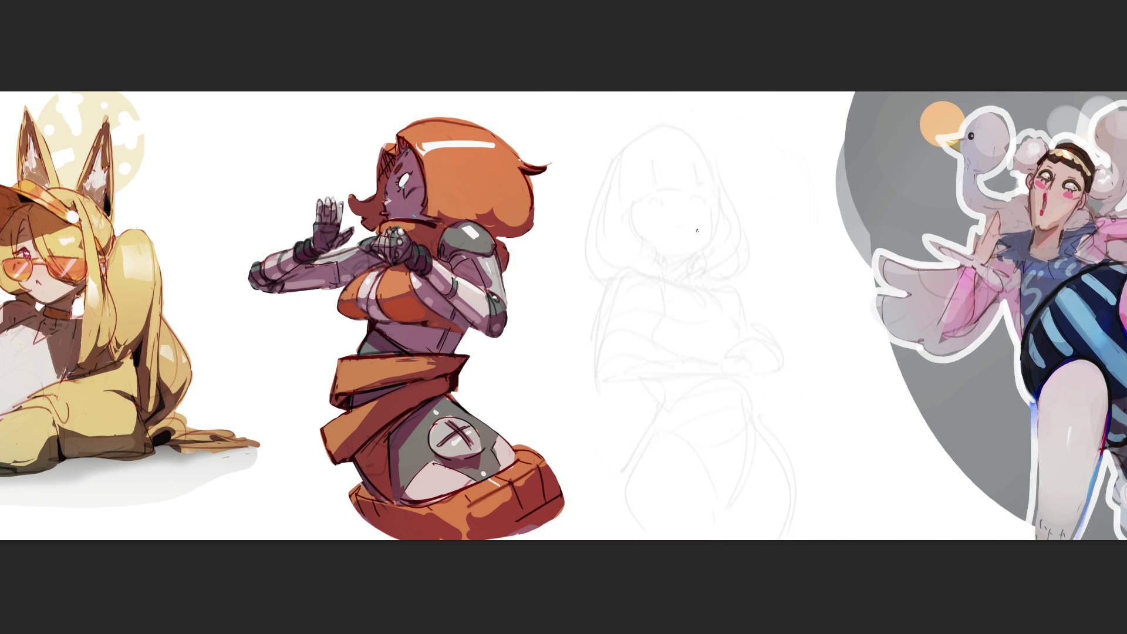
mouse_move(712, 217)
mouse_down()
mouse_move(743, 189)
mouse_move(777, 272)
mouse_up()
mouse_move(716, 216)
mouse_down()
mouse_move(711, 256)
mouse_move(687, 268)
mouse_move(756, 301)
mouse_up()
drag(717, 238, 767, 313)
drag(769, 238, 811, 353)
mouse_move(761, 316)
mouse_down()
mouse_move(806, 355)
mouse_move(697, 383)
mouse_move(683, 404)
mouse_move(800, 364)
mouse_up()
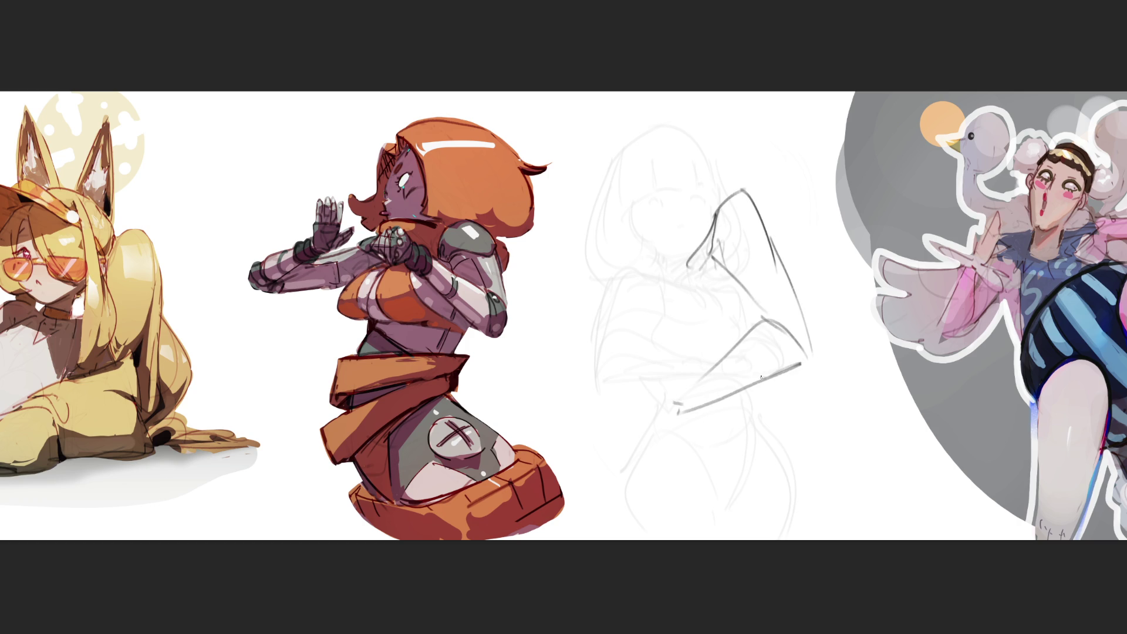
- Add hook shapes, a shoulder loop and a head curve, then erase the trial strokes
mouse_move(682, 399)
mouse_down()
mouse_move(656, 404)
mouse_move(636, 428)
mouse_move(677, 422)
mouse_move(608, 437)
mouse_up()
drag(624, 455, 653, 437)
drag(645, 425, 651, 436)
mouse_move(715, 203)
mouse_down()
mouse_move(705, 314)
mouse_move(676, 303)
mouse_move(759, 329)
mouse_up()
drag(784, 252, 799, 313)
mouse_move(672, 244)
mouse_down()
mouse_move(656, 187)
mouse_move(719, 194)
mouse_move(616, 117)
mouse_move(728, 246)
mouse_up()
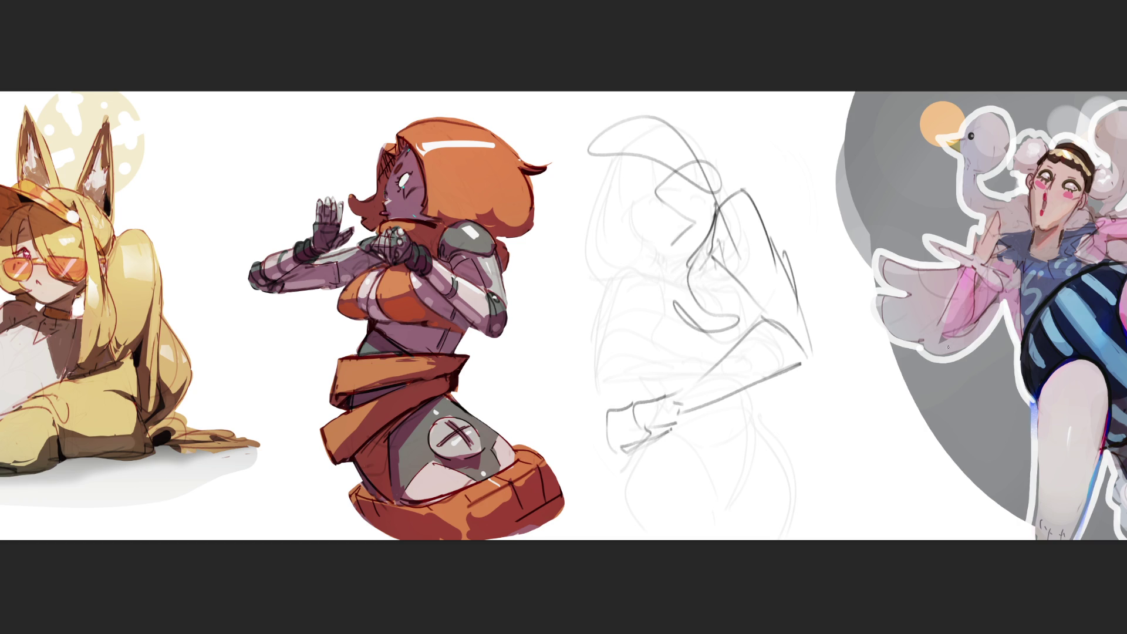
mouse_move(851, 346)
mouse_down()
mouse_move(652, 458)
mouse_move(740, 340)
mouse_move(632, 107)
mouse_move(699, 377)
mouse_move(649, 294)
mouse_move(696, 435)
mouse_move(692, 297)
mouse_move(742, 443)
mouse_move(781, 213)
mouse_move(729, 513)
mouse_up()
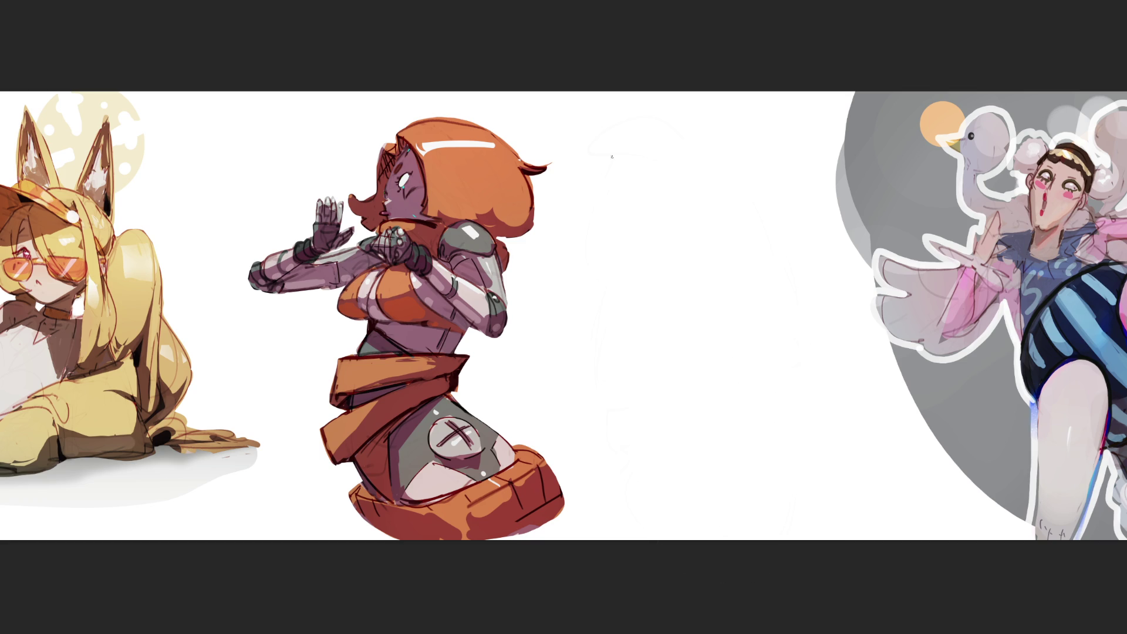
- Rough out a circular head with arcs inside and around it
mouse_move(629, 136)
mouse_down()
mouse_move(622, 255)
mouse_move(633, 267)
mouse_up()
drag(674, 110, 604, 221)
drag(606, 163, 592, 192)
mouse_move(630, 138)
mouse_down()
mouse_move(699, 105)
mouse_move(777, 174)
mouse_move(776, 245)
mouse_up()
mouse_move(613, 194)
mouse_down()
mouse_move(648, 264)
mouse_move(696, 276)
mouse_up()
mouse_move(657, 189)
mouse_down()
mouse_move(707, 271)
mouse_move(746, 241)
mouse_up()
drag(738, 179, 760, 244)
drag(734, 278, 745, 272)
mouse_move(734, 118)
mouse_down()
mouse_move(780, 241)
mouse_move(675, 272)
mouse_up()
- Add a large arc left of the head and arcs under the head circle
drag(646, 107, 609, 157)
drag(611, 117, 622, 261)
drag(652, 244, 720, 271)
drag(797, 226, 784, 238)
drag(599, 147, 687, 331)
drag(623, 234, 705, 303)
drag(643, 285, 734, 282)
mouse_move(623, 247)
mouse_down()
mouse_move(720, 294)
mouse_move(668, 332)
mouse_up()
- Add arcs along the head's right side and curving strokes beneath it
mouse_move(789, 230)
mouse_down()
mouse_move(715, 286)
mouse_move(766, 296)
mouse_up()
drag(745, 118, 809, 188)
mouse_move(748, 123)
mouse_down()
mouse_move(803, 289)
mouse_move(829, 249)
mouse_move(819, 296)
mouse_up()
drag(749, 101, 818, 311)
drag(699, 278, 616, 329)
drag(711, 308, 688, 316)
mouse_move(675, 276)
mouse_down()
mouse_move(658, 295)
mouse_move(695, 302)
mouse_up()
drag(796, 232, 705, 303)
mouse_move(783, 269)
mouse_down()
mouse_move(734, 305)
mouse_move(702, 355)
mouse_move(675, 346)
mouse_move(741, 298)
mouse_up()
- Draw a small chin, jaw and neck strokes, and long sweeping body lines
mouse_move(672, 344)
mouse_down()
mouse_move(769, 282)
mouse_move(731, 394)
mouse_move(760, 434)
mouse_move(807, 380)
mouse_up()
mouse_move(757, 414)
mouse_down()
mouse_move(803, 386)
mouse_move(759, 409)
mouse_up()
mouse_move(758, 285)
mouse_down()
mouse_move(628, 359)
mouse_move(592, 397)
mouse_move(604, 421)
mouse_up()
drag(637, 364, 625, 388)
mouse_move(616, 426)
mouse_down()
mouse_move(639, 449)
mouse_move(706, 427)
mouse_move(652, 459)
mouse_move(819, 398)
mouse_move(830, 388)
mouse_move(834, 305)
mouse_up()
drag(837, 314, 861, 349)
drag(789, 293, 833, 240)
mouse_move(834, 240)
mouse_down()
mouse_move(878, 358)
mouse_move(793, 115)
mouse_up()
mouse_move(824, 183)
mouse_down()
mouse_move(765, 98)
mouse_move(674, 309)
mouse_up()
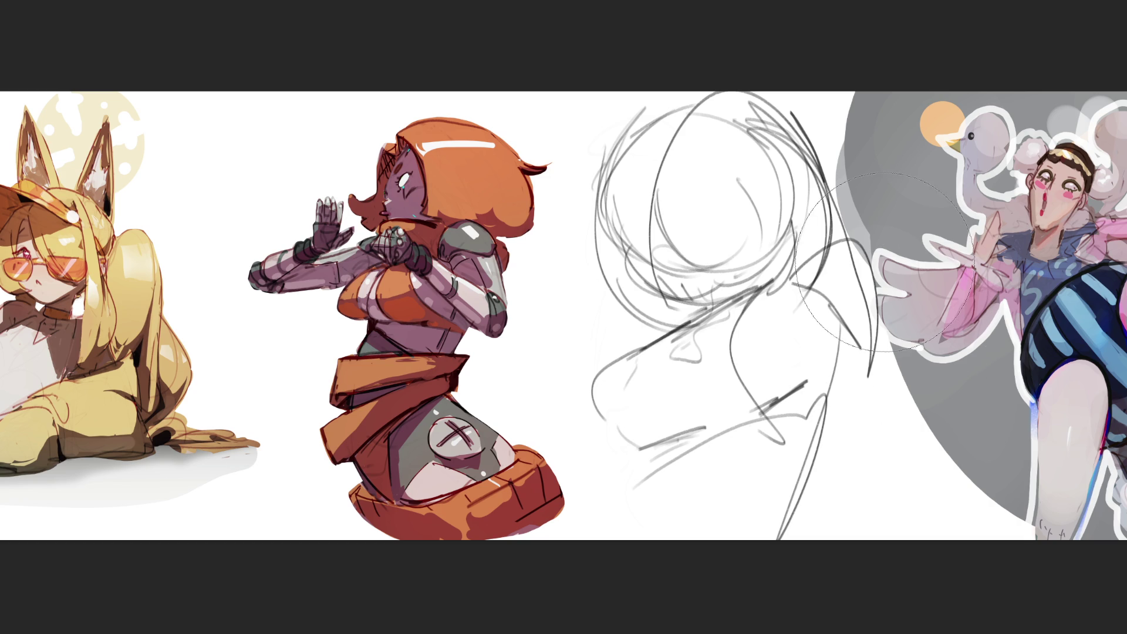
- Lighten the rough sketch, then ink the head's left side, top lines and top-right hook
mouse_move(884, 205)
mouse_down()
mouse_move(704, 212)
mouse_move(733, 411)
mouse_move(568, 359)
mouse_move(707, 354)
mouse_up()
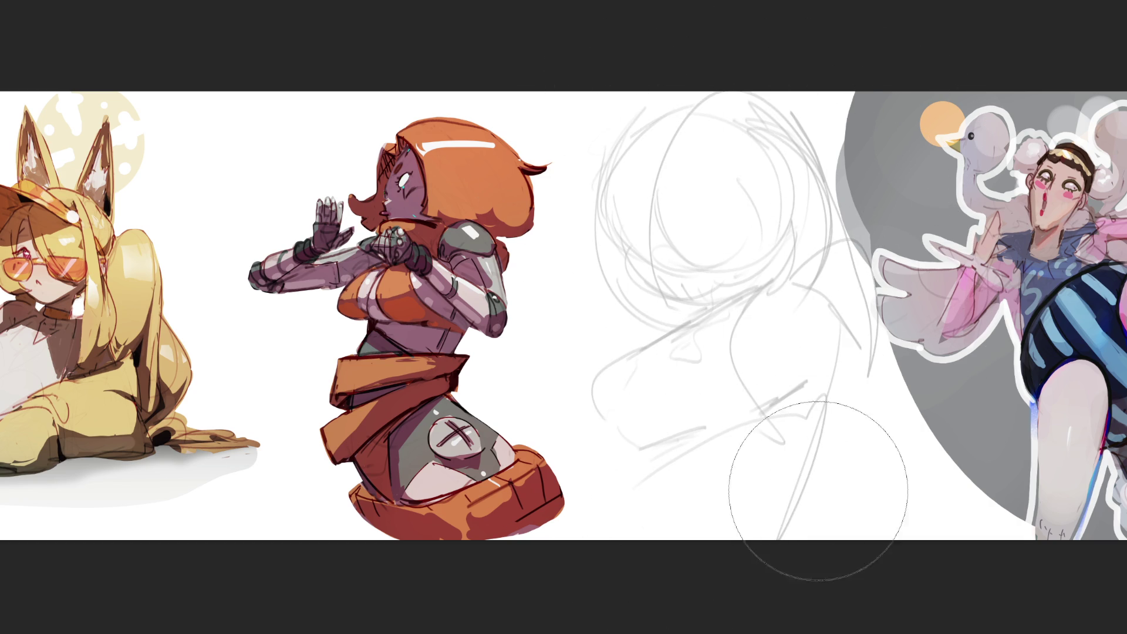
mouse_move(836, 472)
mouse_down()
mouse_move(660, 156)
mouse_move(691, 478)
mouse_up()
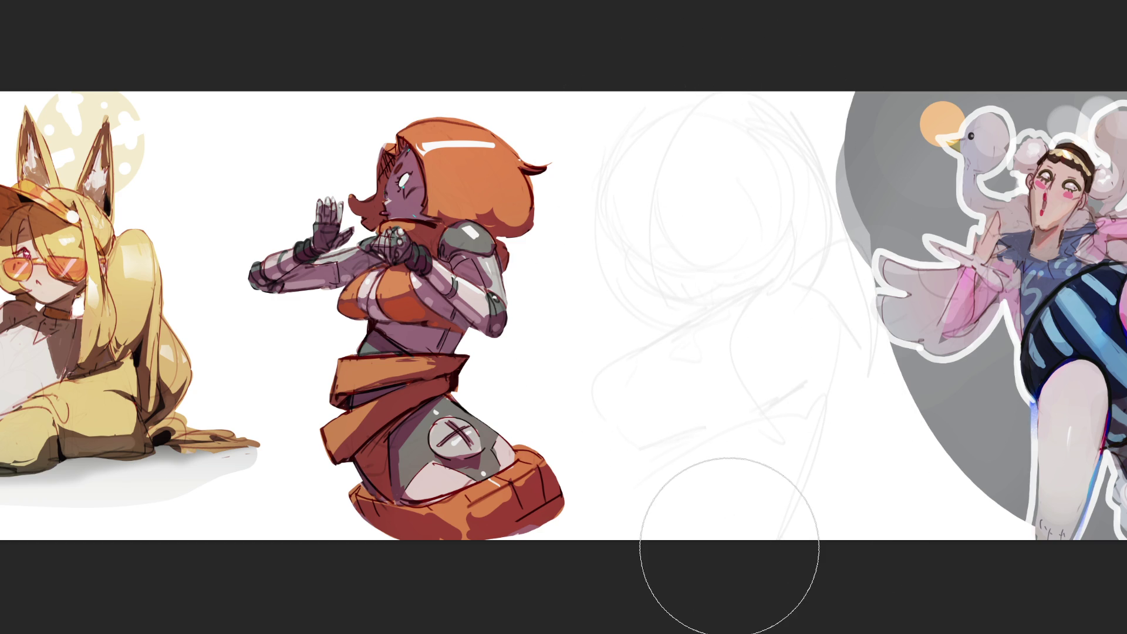
mouse_move(632, 121)
mouse_down()
mouse_move(634, 232)
mouse_move(646, 109)
mouse_move(673, 92)
mouse_move(616, 156)
mouse_move(608, 220)
mouse_move(623, 187)
mouse_move(640, 211)
mouse_move(699, 157)
mouse_up()
drag(628, 212, 697, 157)
mouse_move(668, 111)
mouse_down()
mouse_move(674, 166)
mouse_move(668, 115)
mouse_move(680, 158)
mouse_up()
mouse_move(724, 105)
mouse_down()
mouse_move(738, 146)
mouse_move(685, 168)
mouse_move(748, 131)
mouse_move(762, 223)
mouse_move(790, 205)
mouse_up()
- Ink the dome's right side with a long outer arc, the left side and the jaw line
drag(799, 153, 794, 183)
mouse_move(739, 93)
mouse_down()
mouse_move(802, 212)
mouse_move(843, 197)
mouse_move(847, 262)
mouse_up()
mouse_move(845, 237)
mouse_down()
mouse_move(817, 260)
mouse_move(824, 288)
mouse_up()
drag(609, 187, 627, 294)
mouse_move(639, 210)
mouse_down()
mouse_move(647, 290)
mouse_move(729, 304)
mouse_up()
mouse_move(655, 310)
mouse_down()
mouse_move(730, 301)
mouse_move(851, 253)
mouse_up()
drag(659, 206, 670, 294)
- Draw vertical hair strands across the dome
drag(673, 187, 688, 298)
drag(705, 167, 711, 298)
mouse_move(718, 151)
mouse_down()
mouse_move(732, 287)
mouse_move(750, 296)
mouse_up()
drag(763, 209, 766, 263)
drag(768, 232, 783, 276)
drag(804, 217, 800, 265)
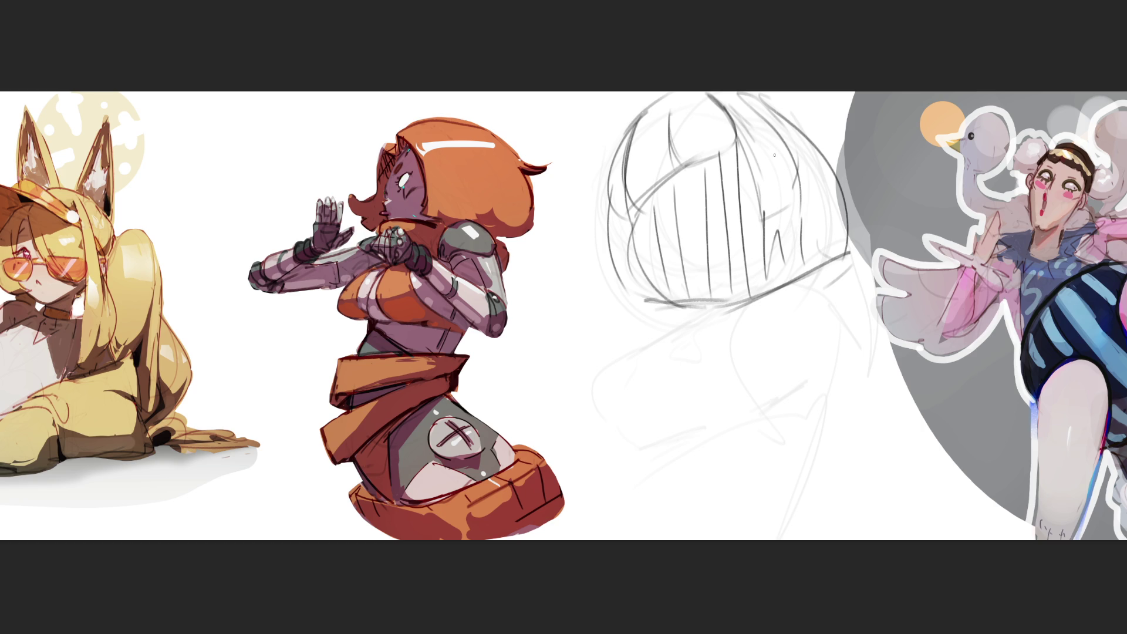
- Add a hooked peak at the dome's top and darken its left and bottom edges
mouse_move(659, 154)
mouse_down()
mouse_move(658, 177)
mouse_move(672, 147)
mouse_move(714, 152)
mouse_move(738, 122)
mouse_up()
mouse_move(641, 113)
mouse_down()
mouse_move(632, 200)
mouse_move(645, 196)
mouse_move(636, 228)
mouse_move(609, 253)
mouse_up()
drag(623, 251, 690, 313)
drag(616, 230, 640, 306)
drag(639, 305, 684, 316)
mouse_move(637, 251)
mouse_down()
mouse_move(695, 317)
mouse_move(736, 308)
mouse_up()
drag(670, 258, 700, 319)
drag(698, 317, 758, 292)
mouse_move(763, 295)
mouse_down()
mouse_move(850, 253)
mouse_move(783, 292)
mouse_up()
- Draw long strands down the dome's right side and redraw its outer right curve
drag(734, 110, 749, 138)
drag(750, 137, 781, 271)
drag(743, 95, 816, 166)
drag(815, 166, 828, 252)
mouse_move(775, 107)
mouse_down()
mouse_move(800, 126)
mouse_move(862, 233)
mouse_up()
drag(861, 235, 758, 291)
drag(809, 260, 792, 270)
drag(793, 269, 718, 309)
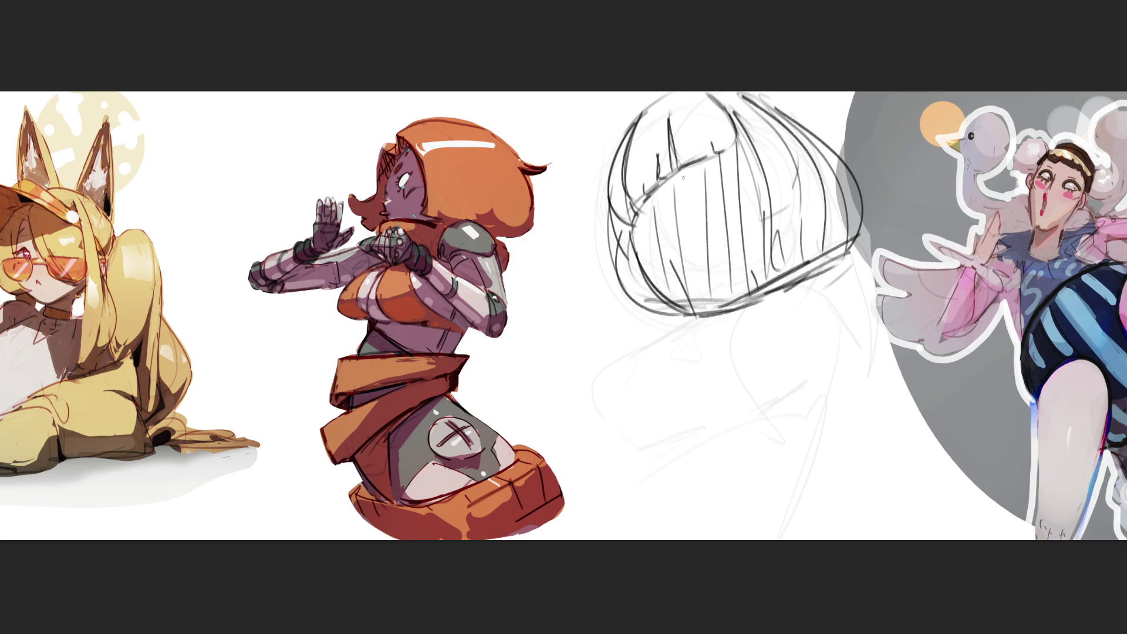
- Fill the dome with diagonal hatching lines from top to bottom
drag(750, 140, 625, 237)
drag(754, 144, 631, 241)
mouse_move(757, 157)
mouse_down()
mouse_move(635, 250)
mouse_move(640, 262)
mouse_up()
drag(756, 182, 647, 269)
drag(766, 185, 668, 268)
drag(784, 188, 675, 285)
drag(780, 211, 682, 287)
drag(780, 220, 684, 297)
drag(771, 236, 694, 306)
drag(764, 263, 706, 312)
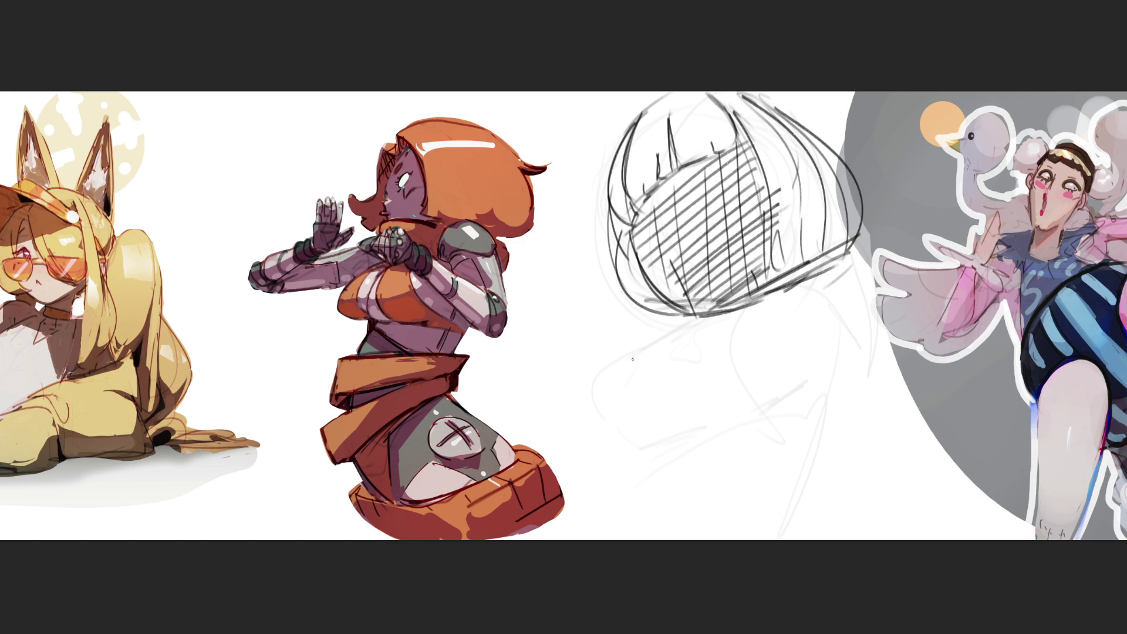
- Start the shape under the dome, extending it into a horizontal base line
mouse_move(627, 317)
mouse_down()
mouse_move(568, 400)
mouse_move(702, 401)
mouse_up()
drag(578, 425, 680, 413)
mouse_move(643, 316)
mouse_down()
mouse_move(755, 397)
mouse_move(661, 434)
mouse_up()
drag(704, 328, 781, 438)
- Sketch the outline of the wide disc beneath the dome
mouse_move(643, 320)
mouse_down()
mouse_move(575, 439)
mouse_move(791, 432)
mouse_up()
mouse_move(709, 329)
mouse_down()
mouse_move(829, 425)
mouse_move(783, 437)
mouse_up()
mouse_move(640, 300)
mouse_down()
mouse_move(549, 414)
mouse_move(795, 452)
mouse_up()
mouse_move(745, 327)
mouse_down()
mouse_move(878, 441)
mouse_move(775, 437)
mouse_up()
drag(604, 421, 767, 430)
mouse_move(766, 314)
mouse_down()
mouse_move(904, 444)
mouse_move(558, 424)
mouse_move(622, 405)
mouse_up()
mouse_move(749, 317)
mouse_down()
mouse_move(821, 325)
mouse_move(907, 451)
mouse_move(561, 379)
mouse_up()
mouse_move(646, 310)
mouse_down()
mouse_move(543, 435)
mouse_move(958, 438)
mouse_up()
mouse_move(787, 302)
mouse_down()
mouse_move(898, 335)
mouse_move(940, 451)
mouse_move(597, 428)
mouse_up()
mouse_move(638, 298)
mouse_down()
mouse_move(583, 423)
mouse_move(542, 335)
mouse_move(505, 399)
mouse_up()
- Sweep the disc's curves outward, add long bottom lines, and widen it to the right
mouse_move(626, 279)
mouse_down()
mouse_move(467, 358)
mouse_move(775, 409)
mouse_up()
mouse_move(783, 281)
mouse_down()
mouse_move(854, 308)
mouse_move(840, 448)
mouse_move(611, 426)
mouse_move(647, 462)
mouse_move(557, 420)
mouse_up()
drag(769, 434, 702, 458)
mouse_move(790, 459)
mouse_down()
mouse_move(649, 467)
mouse_move(841, 459)
mouse_up()
drag(739, 469, 892, 446)
mouse_move(810, 479)
mouse_down()
mouse_move(951, 446)
mouse_move(693, 480)
mouse_move(629, 469)
mouse_up()
mouse_move(511, 417)
mouse_down()
mouse_move(786, 498)
mouse_move(983, 443)
mouse_up()
drag(967, 447, 880, 470)
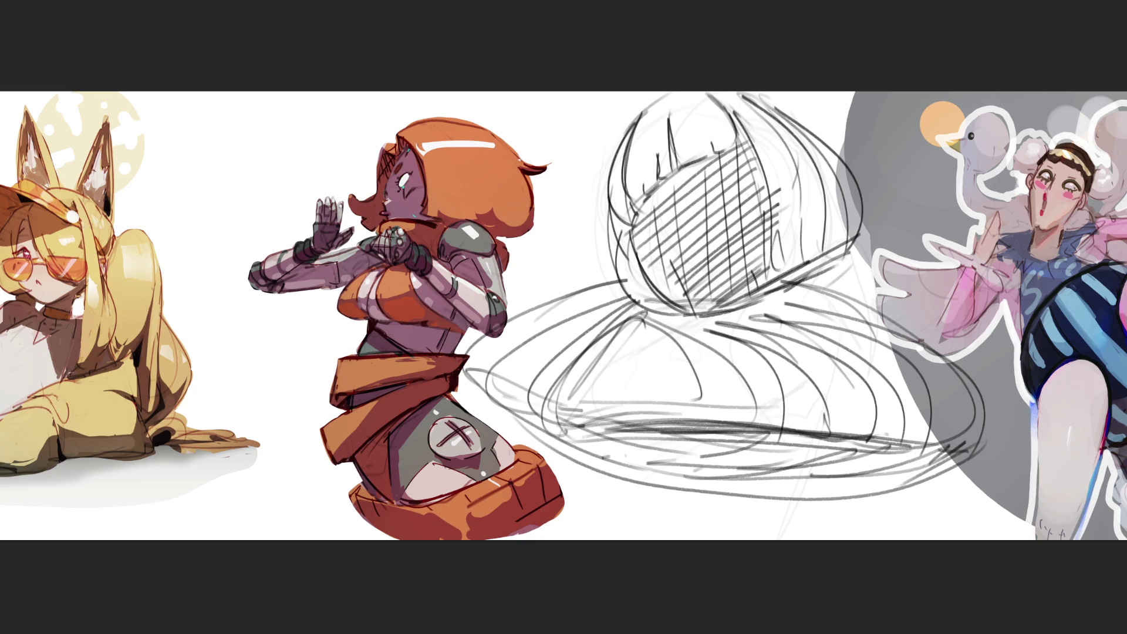
- Erase the dark dome scribble from the middle sketch, then mirror the figure sketch horizontally
mouse_move(804, 199)
mouse_down()
mouse_move(851, 194)
mouse_move(587, 352)
mouse_move(939, 440)
mouse_move(722, 454)
mouse_move(939, 458)
mouse_move(581, 352)
mouse_move(667, 76)
mouse_move(802, 331)
mouse_move(650, 318)
mouse_move(869, 203)
mouse_move(654, 323)
mouse_move(829, 396)
mouse_move(650, 510)
mouse_move(591, 470)
mouse_move(888, 548)
mouse_up()
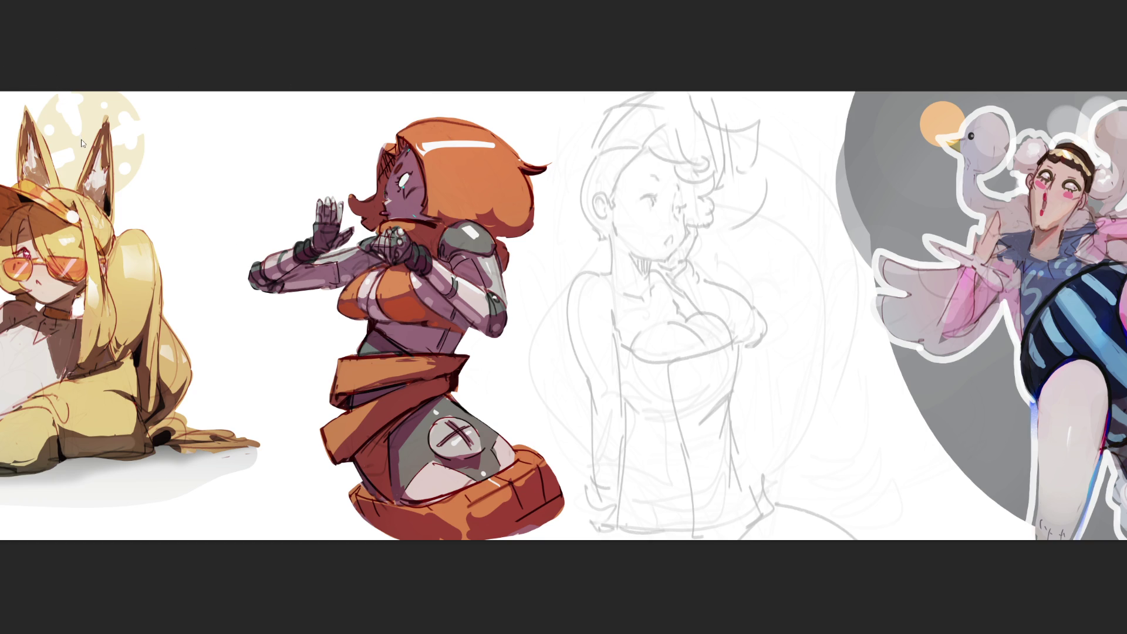
key(h)
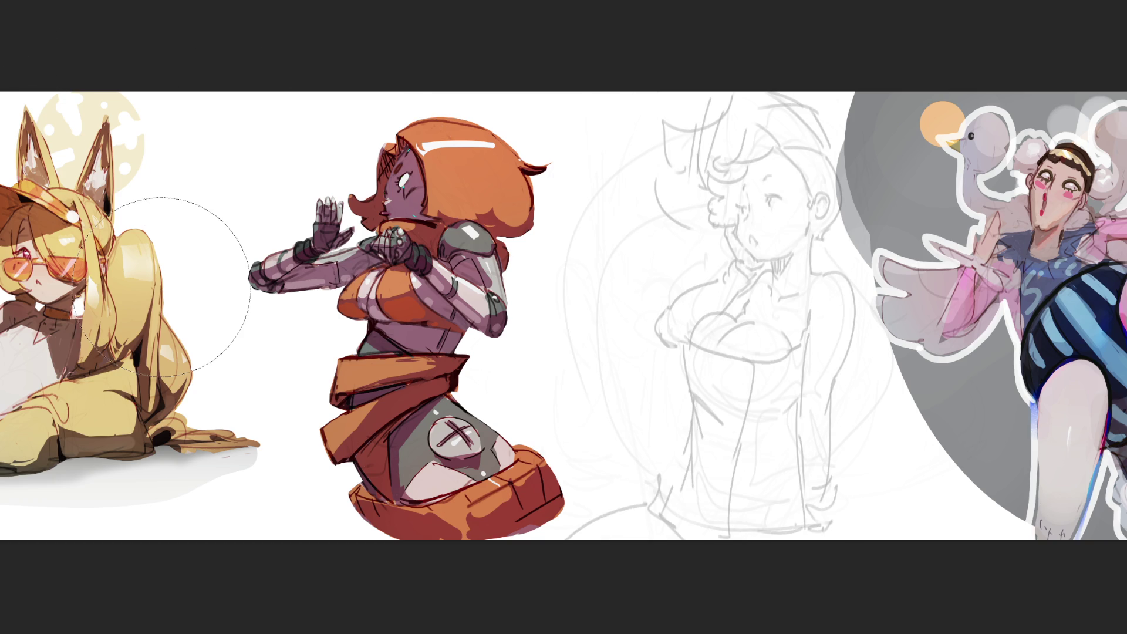
- Skew the figure sketch so its top leans left, then ink a first loop over the hair
key(ctrl+t)
drag(712, 95, 675, 92)
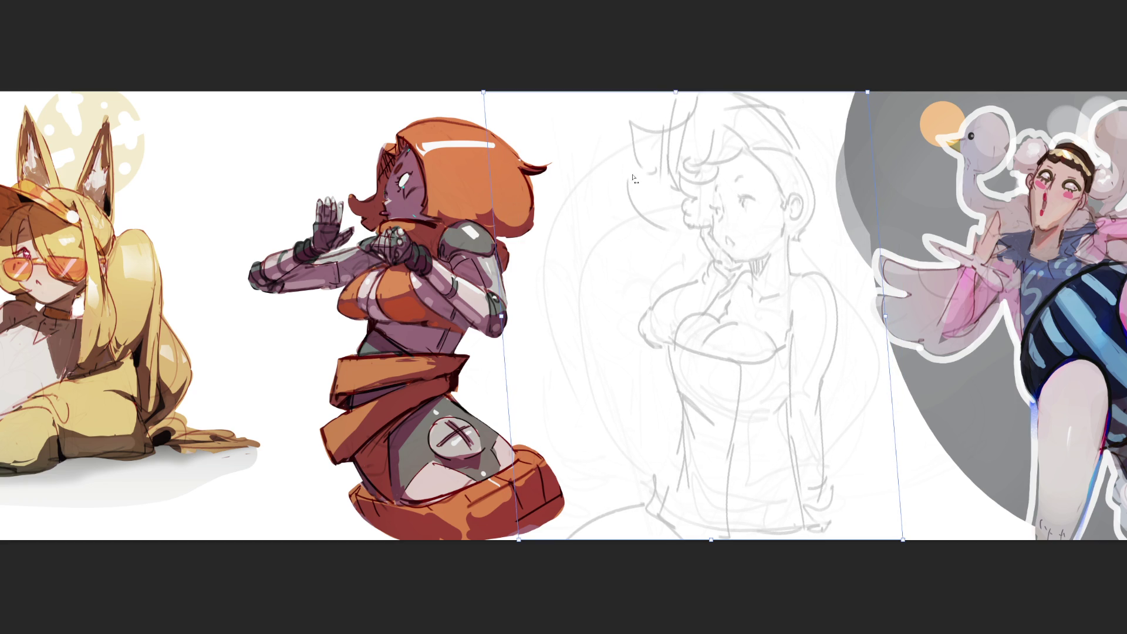
key(Return)
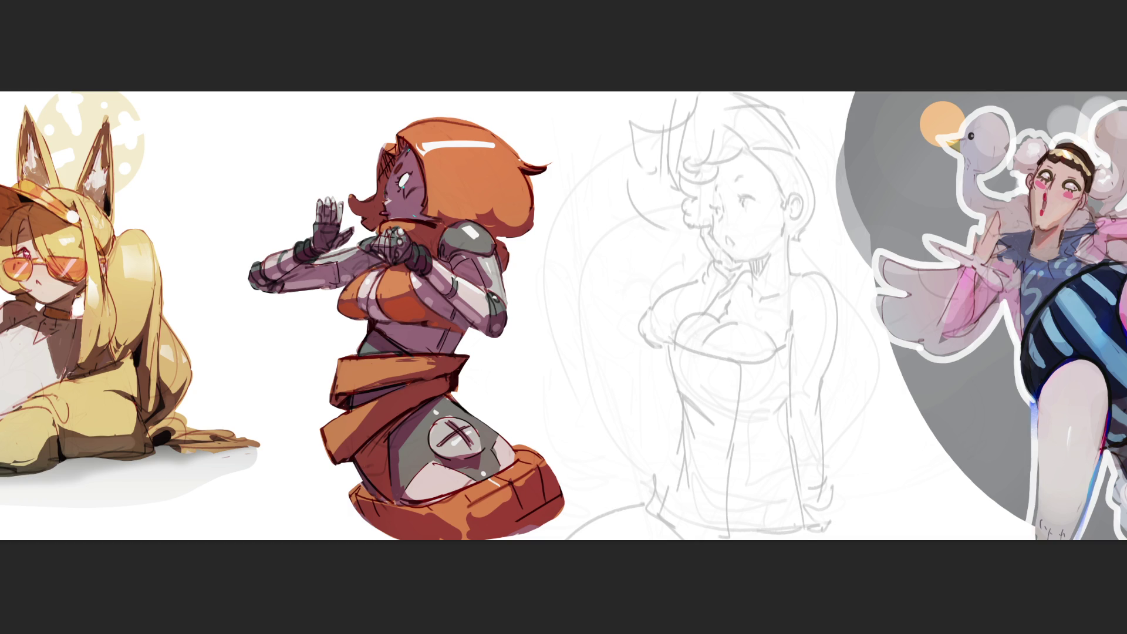
mouse_move(689, 162)
mouse_down()
mouse_move(715, 120)
mouse_move(748, 150)
mouse_move(702, 171)
mouse_move(717, 112)
mouse_move(790, 136)
mouse_up()
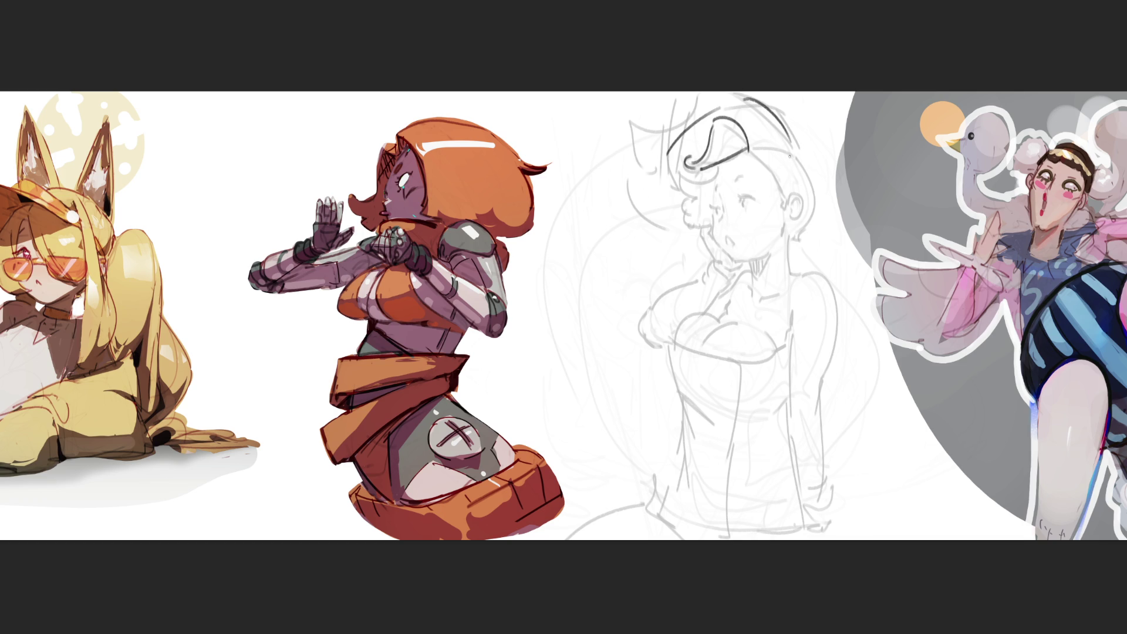
- Ink the arc across the head, the hair's top-right curve and strands, undoing misplaced strokes
key(ctrl+z)
key(ctrl+z)
mouse_move(668, 154)
mouse_down()
mouse_move(729, 95)
mouse_move(758, 92)
mouse_move(797, 153)
mouse_up()
mouse_move(759, 103)
mouse_down()
mouse_move(787, 154)
mouse_move(759, 144)
mouse_up()
mouse_move(662, 143)
mouse_down()
mouse_move(711, 177)
mouse_move(673, 210)
mouse_up()
key(ctrl+z)
key(ctrl+z)
key(ctrl+z)
drag(711, 186, 710, 233)
key(ctrl+z)
key(ctrl+z)
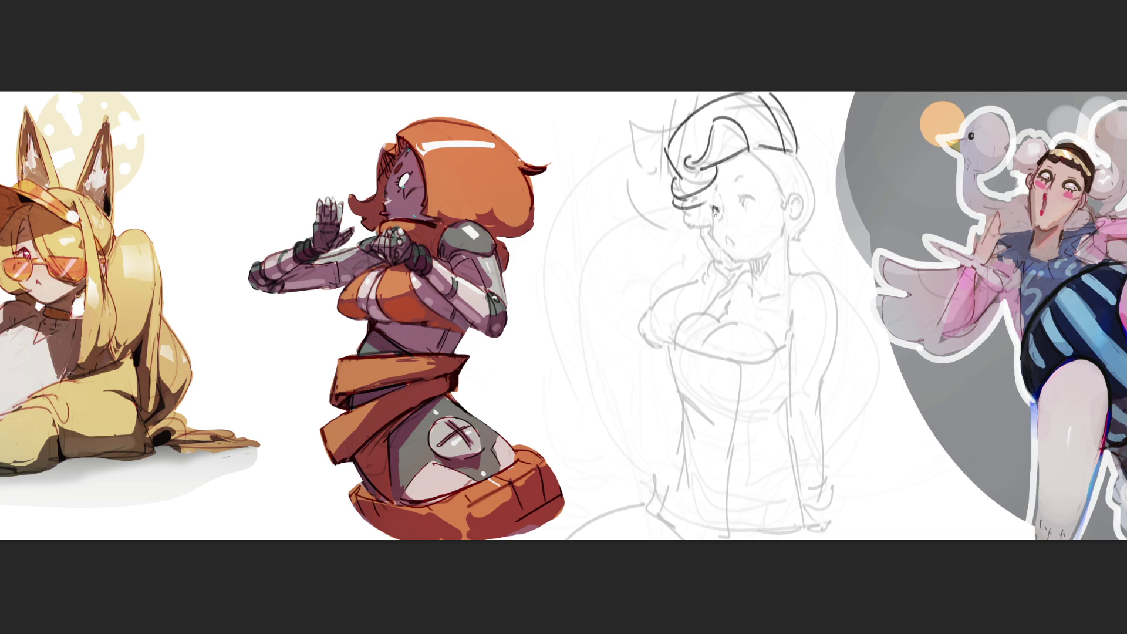
- Ink the left eye and eyebrow, the cheek down to the chin, hat brim, face outline and ear
mouse_move(737, 193)
mouse_down()
mouse_move(748, 200)
mouse_move(738, 184)
mouse_up()
mouse_move(710, 214)
mouse_down()
mouse_move(735, 261)
mouse_move(763, 257)
mouse_up()
drag(744, 153, 785, 148)
drag(763, 162, 787, 202)
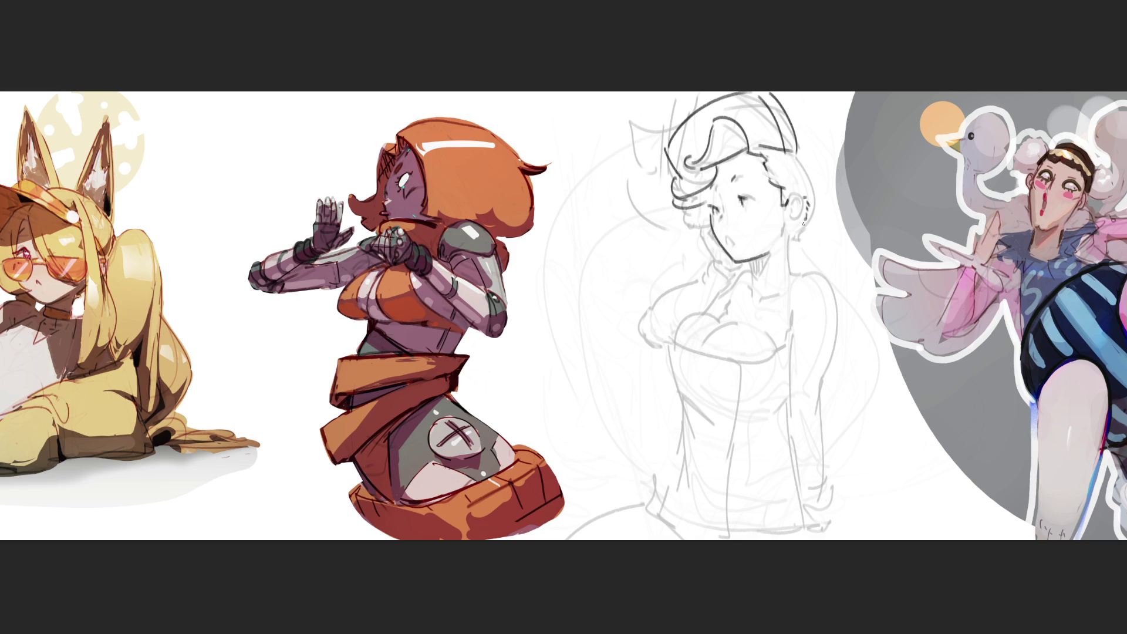
mouse_move(788, 199)
mouse_down()
mouse_move(812, 216)
mouse_move(802, 221)
mouse_up()
- Ink the lower ear, back of the head and hairline, undoing stray strokes beside the ear
key(ctrl+z)
mouse_move(796, 225)
mouse_down()
mouse_move(807, 270)
mouse_move(801, 258)
mouse_move(760, 280)
mouse_move(770, 283)
mouse_up()
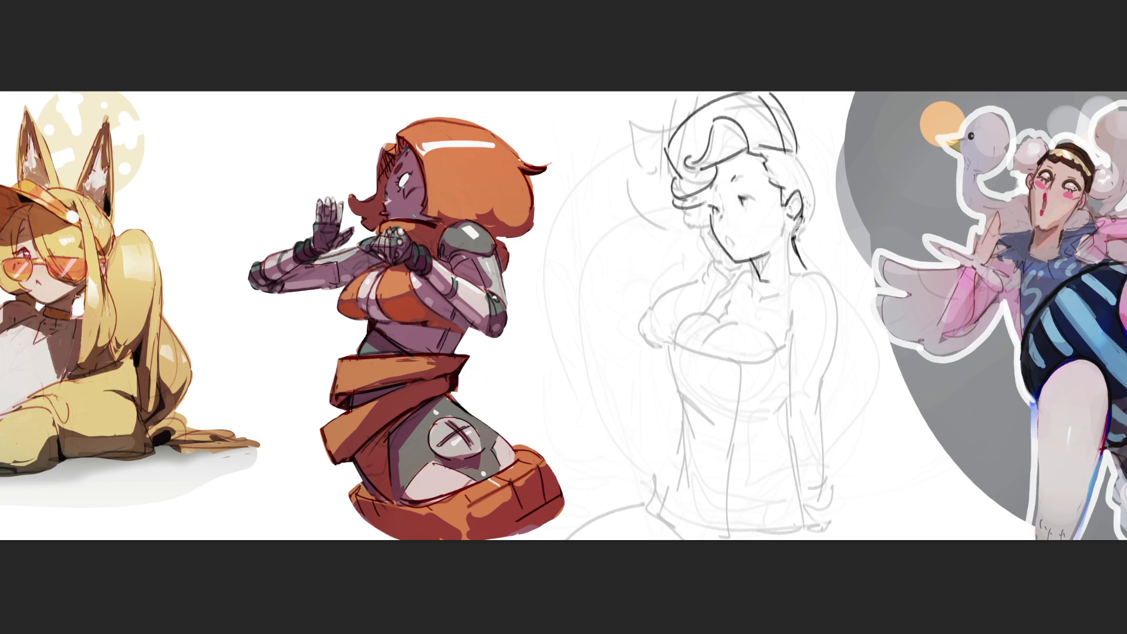
mouse_move(784, 205)
mouse_down()
mouse_move(790, 193)
mouse_move(792, 206)
mouse_up()
mouse_move(798, 154)
mouse_down()
mouse_move(813, 222)
mouse_move(804, 243)
mouse_up()
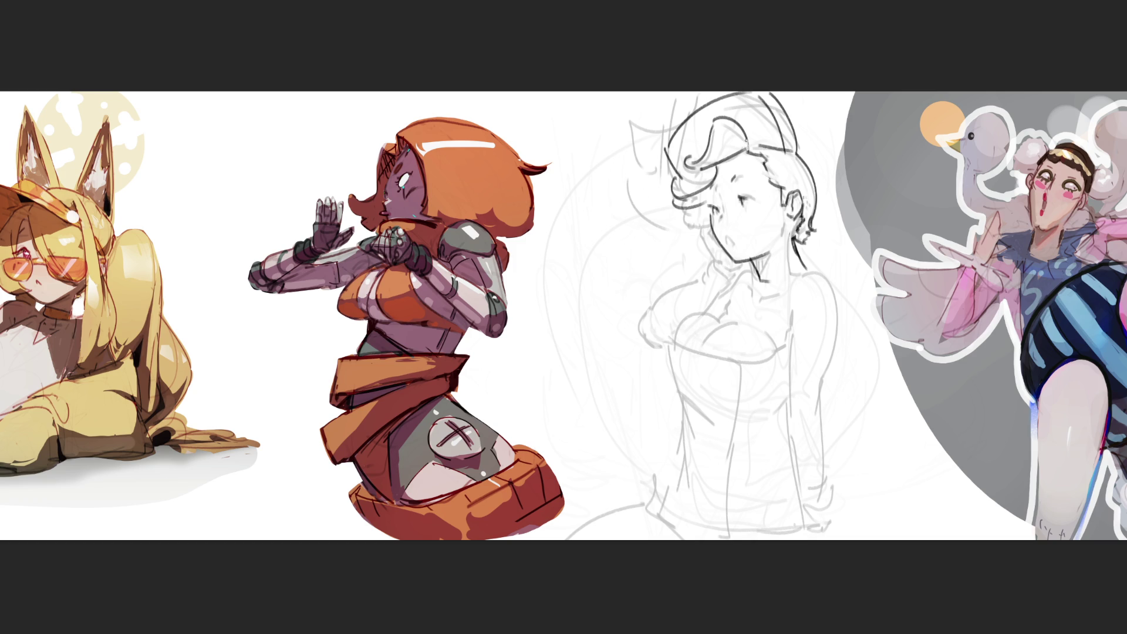
mouse_move(749, 137)
mouse_down()
mouse_move(755, 144)
mouse_move(721, 167)
mouse_up()
drag(785, 221, 786, 233)
key(ctrl+z)
- Darken the left eyebrow and ink the neck, chin-shadow hatching, ear detail and face edge
drag(733, 178, 745, 177)
drag(769, 251, 766, 281)
drag(766, 250, 773, 272)
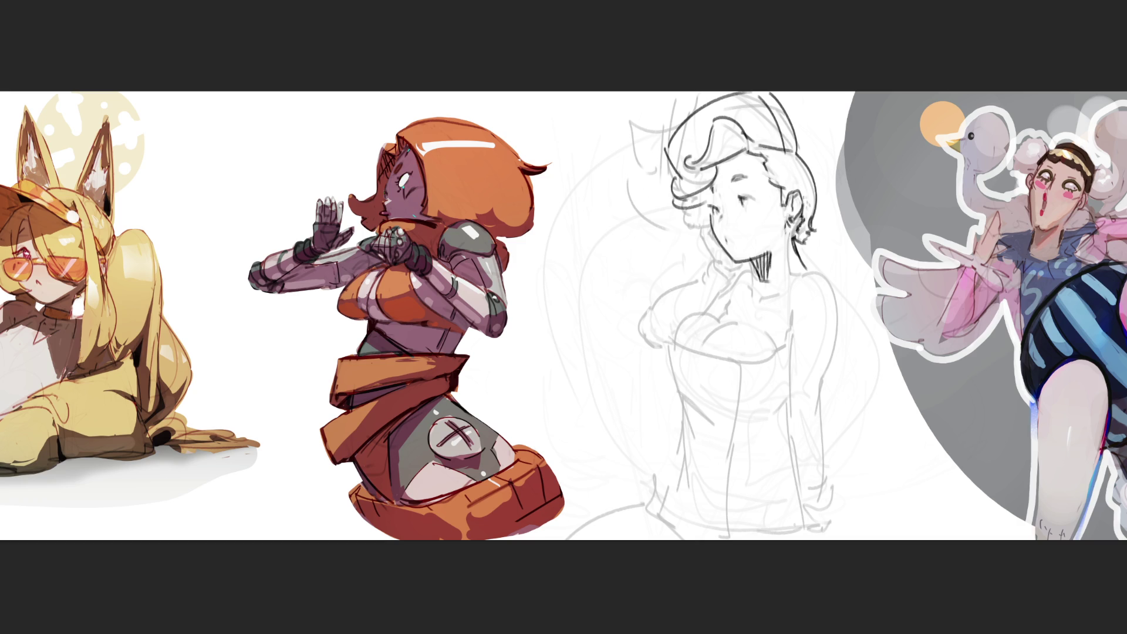
drag(792, 203, 789, 214)
drag(710, 189, 708, 203)
mouse_move(791, 229)
mouse_down()
mouse_move(780, 291)
mouse_move(758, 288)
mouse_move(762, 302)
mouse_move(792, 280)
mouse_up()
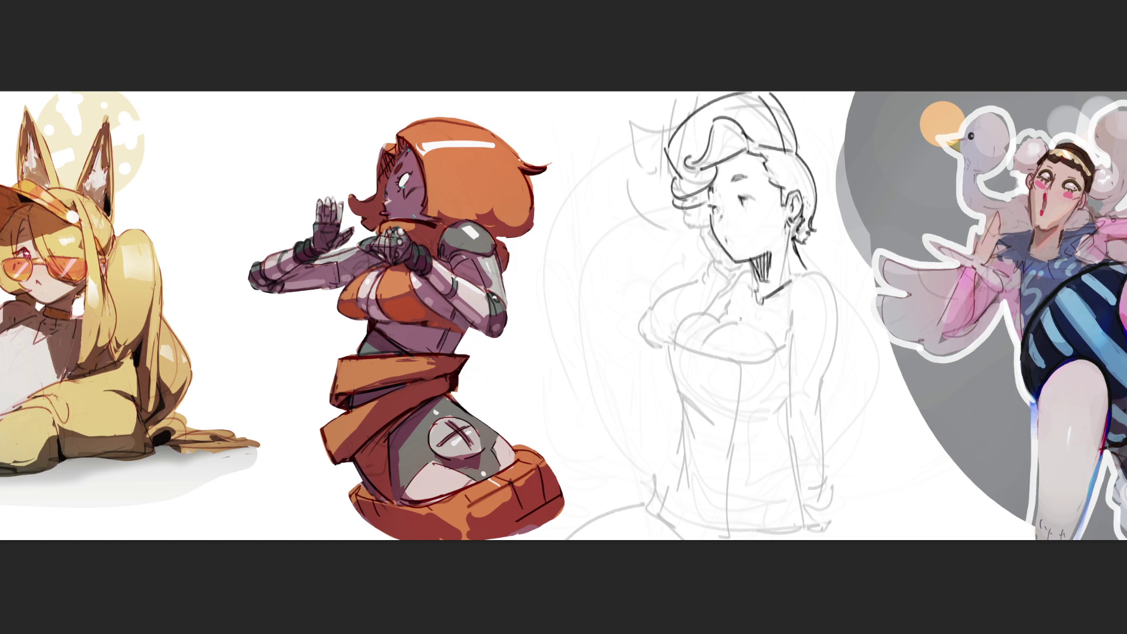
- Ink the chest and the bust's left side down to a hook, redoing an overlong stroke
mouse_move(663, 344)
mouse_down()
mouse_move(655, 368)
mouse_move(732, 371)
mouse_move(728, 528)
mouse_up()
key(ctrl+z)
mouse_move(667, 341)
mouse_down()
mouse_move(658, 372)
mouse_move(733, 368)
mouse_move(722, 365)
mouse_move(736, 391)
mouse_move(743, 540)
mouse_up()
mouse_move(658, 340)
mouse_down()
mouse_move(640, 369)
mouse_move(671, 421)
mouse_move(667, 411)
mouse_move(684, 419)
mouse_move(660, 438)
mouse_move(652, 505)
mouse_up()
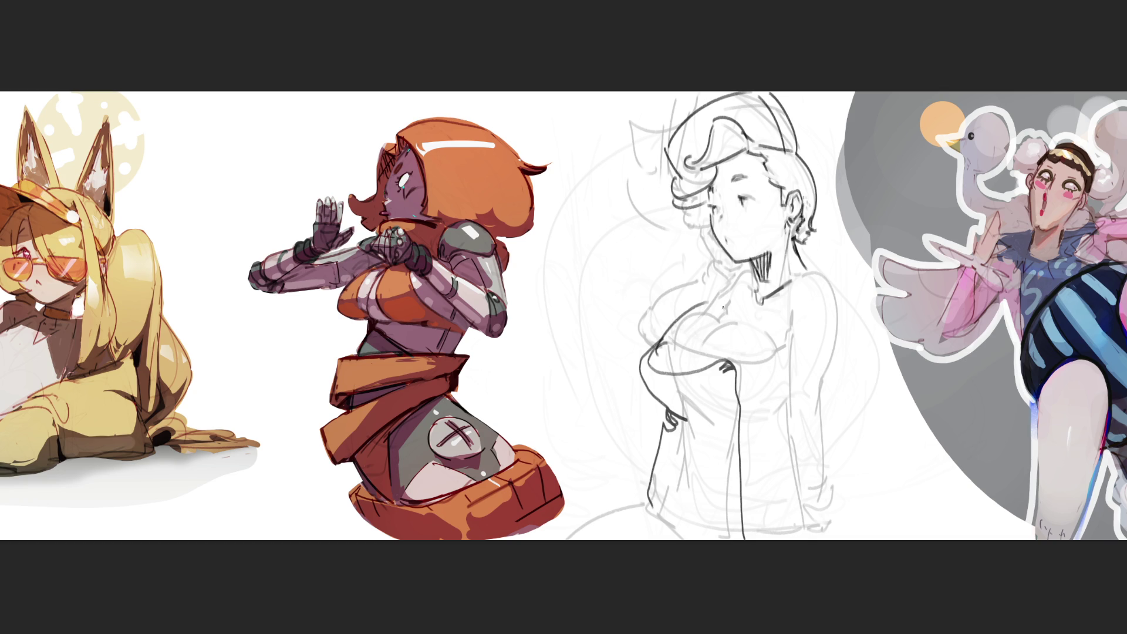
- Ink the bust top, a stroke beside the bust, and the torso's right and lower lines
mouse_move(650, 353)
mouse_down()
mouse_move(701, 310)
mouse_move(719, 331)
mouse_up()
key(ctrl+z)
drag(829, 366, 823, 492)
drag(737, 448, 778, 460)
drag(757, 446, 772, 443)
drag(760, 458, 775, 454)
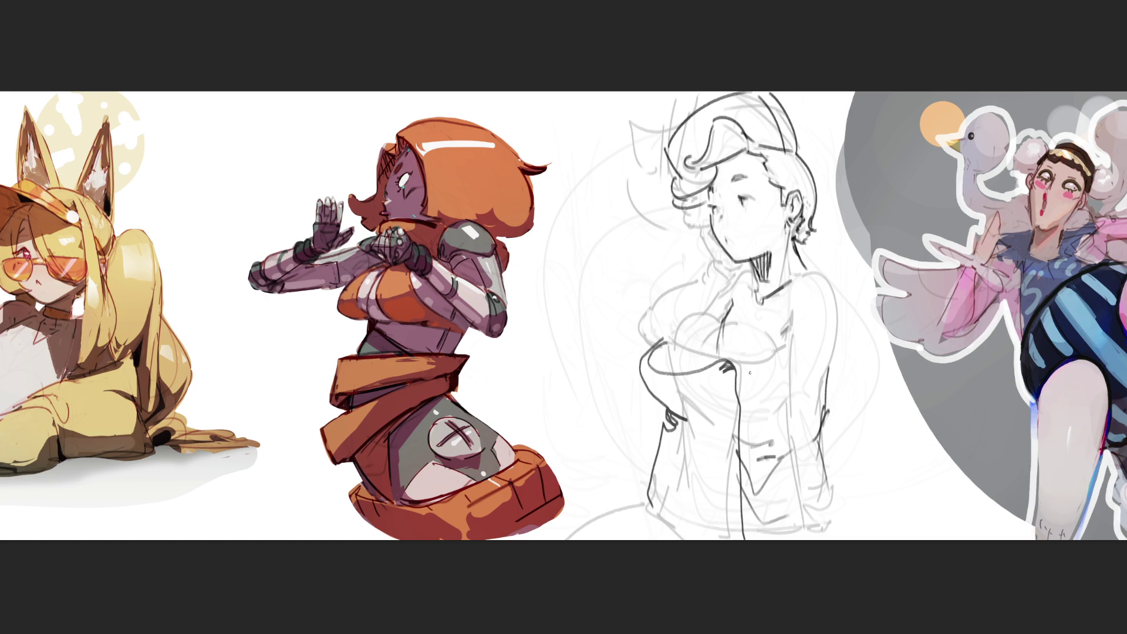
- Add a line and crease down the torso, the upper chest contour, and a curved eye line
drag(783, 361, 776, 391)
drag(740, 433, 775, 415)
drag(723, 339, 699, 361)
drag(723, 314, 675, 360)
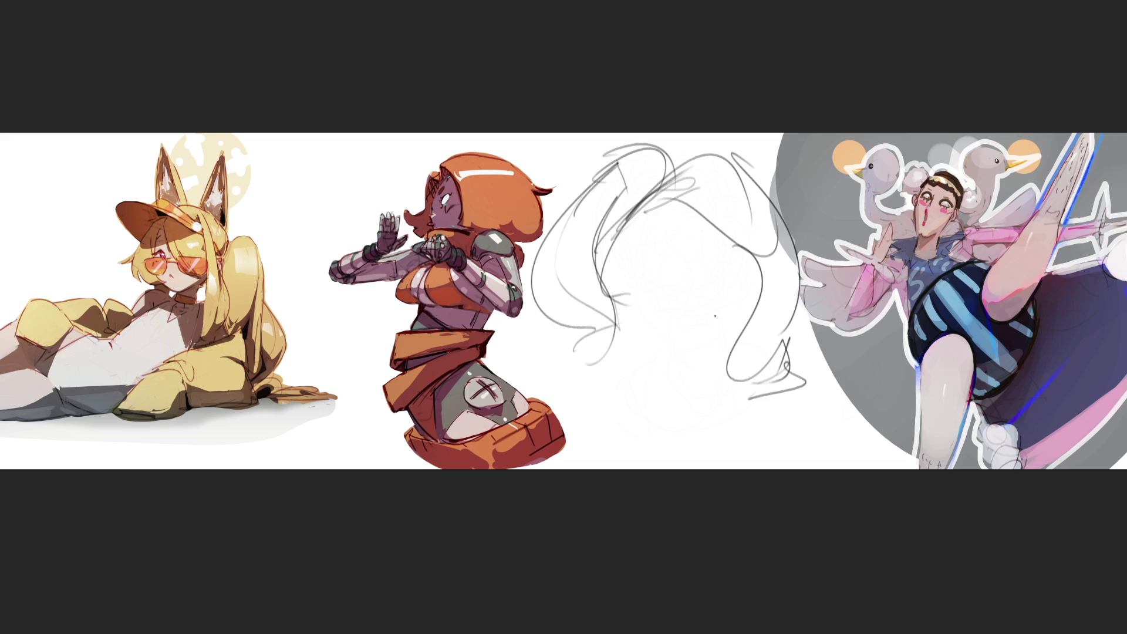
drag(702, 274, 720, 274)
- Draw eye marks, both eyebrows, the chin and jaw curve, and neck lines on the pencil sketch
drag(649, 260, 651, 270)
drag(734, 289, 722, 283)
drag(657, 236, 672, 233)
mouse_move(699, 240)
mouse_down()
mouse_move(713, 238)
mouse_move(670, 314)
mouse_move(684, 308)
mouse_move(638, 336)
mouse_move(719, 339)
mouse_up()
drag(631, 353, 702, 382)
drag(717, 377, 705, 392)
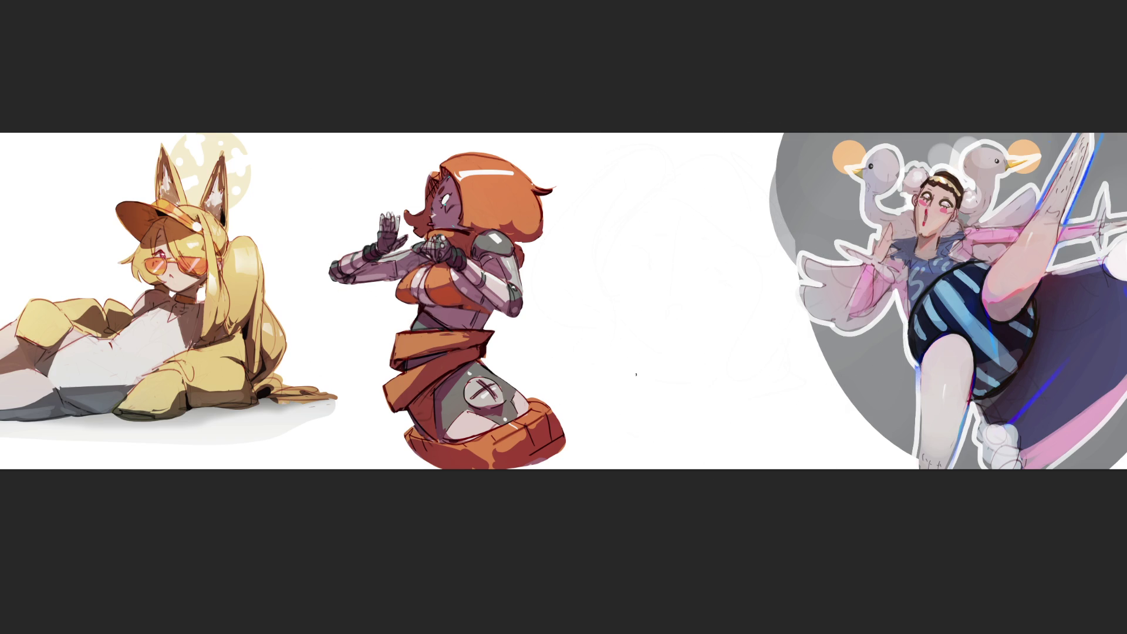
- Write and circle the numbers 1, 2 and 3 beside the sketch, redrawing a stroke on circle 3
mouse_move(582, 155)
mouse_down()
mouse_move(595, 178)
mouse_move(614, 162)
mouse_move(611, 146)
mouse_move(594, 189)
mouse_move(608, 159)
mouse_up()
key(ctrl+z)
mouse_move(579, 210)
mouse_down()
mouse_move(599, 227)
mouse_move(591, 196)
mouse_move(616, 228)
mouse_up()
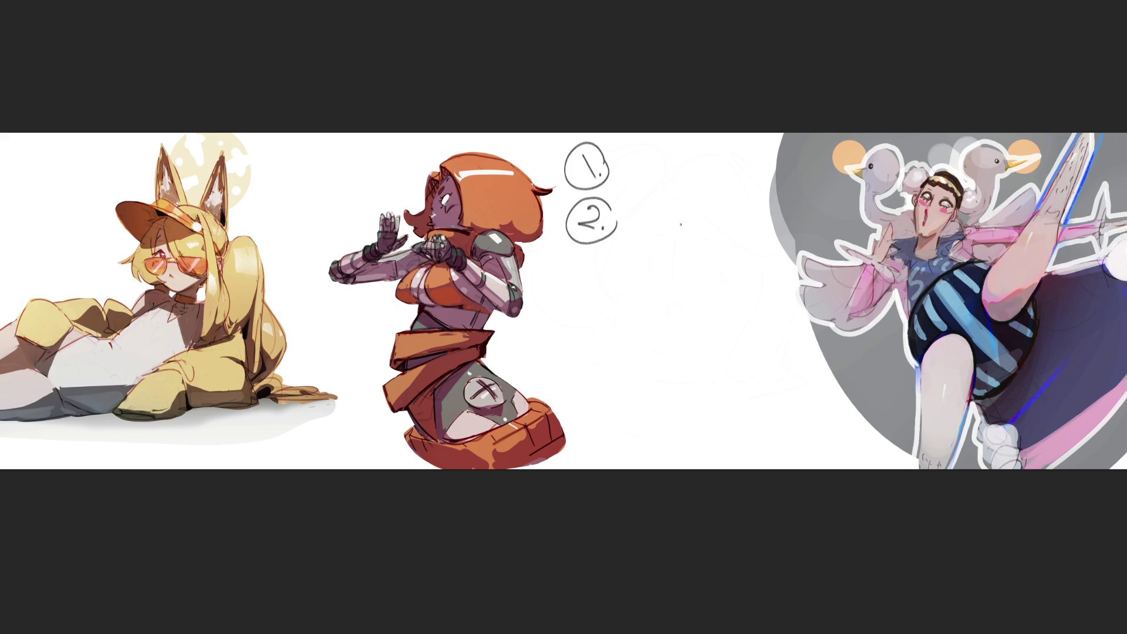
mouse_move(605, 268)
mouse_down()
mouse_move(584, 288)
mouse_move(608, 257)
mouse_move(626, 314)
mouse_move(615, 328)
mouse_up()
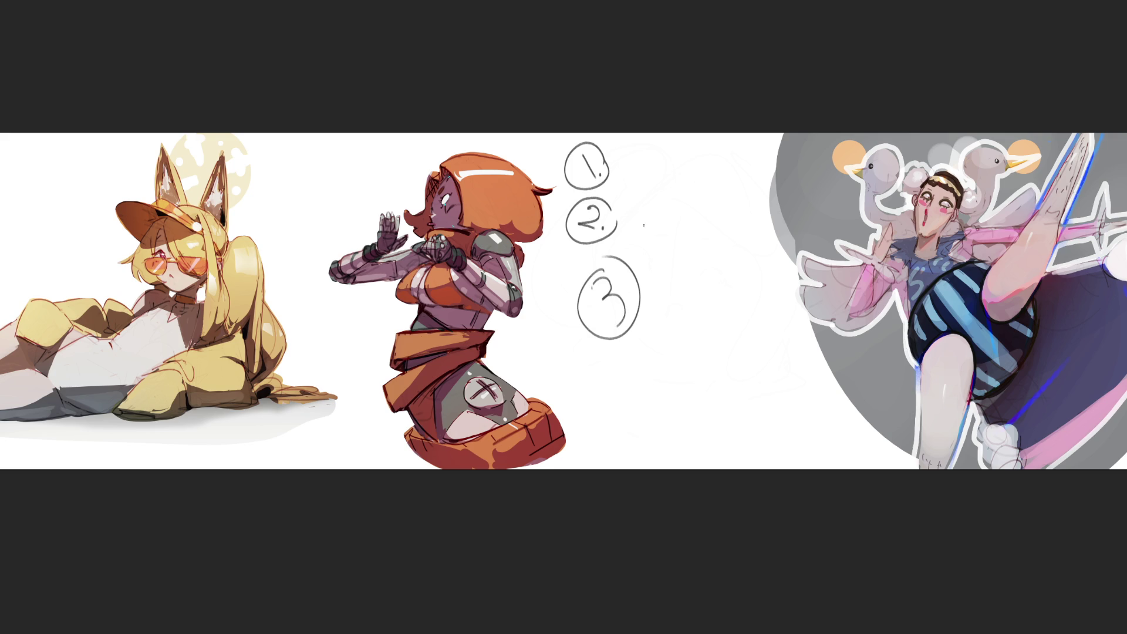
mouse_move(584, 281)
mouse_down()
mouse_move(580, 302)
mouse_move(611, 336)
mouse_up()
key(ctrl+z)
drag(588, 288, 604, 331)
drag(604, 261, 638, 296)
- Draw a large oval face right of circle 3 with curved inner strokes
mouse_move(675, 225)
mouse_down()
mouse_move(660, 329)
mouse_move(683, 211)
mouse_move(657, 232)
mouse_up()
mouse_move(668, 271)
mouse_down()
mouse_move(714, 312)
mouse_move(670, 305)
mouse_move(711, 324)
mouse_move(738, 290)
mouse_move(734, 260)
mouse_move(712, 256)
mouse_move(758, 263)
mouse_up()
drag(710, 337, 756, 305)
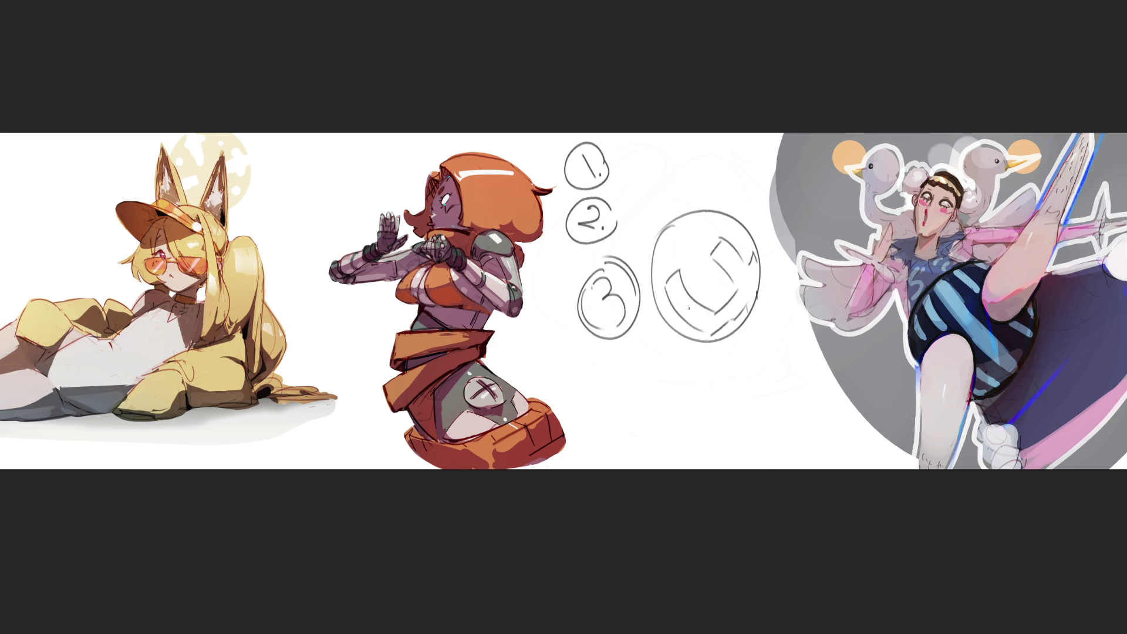
drag(680, 314, 738, 225)
- Draw a large arc below the circles with a V-shaped stroke and a redrawn hook at its bottom
mouse_move(591, 467)
mouse_down()
mouse_move(661, 351)
mouse_move(821, 455)
mouse_up()
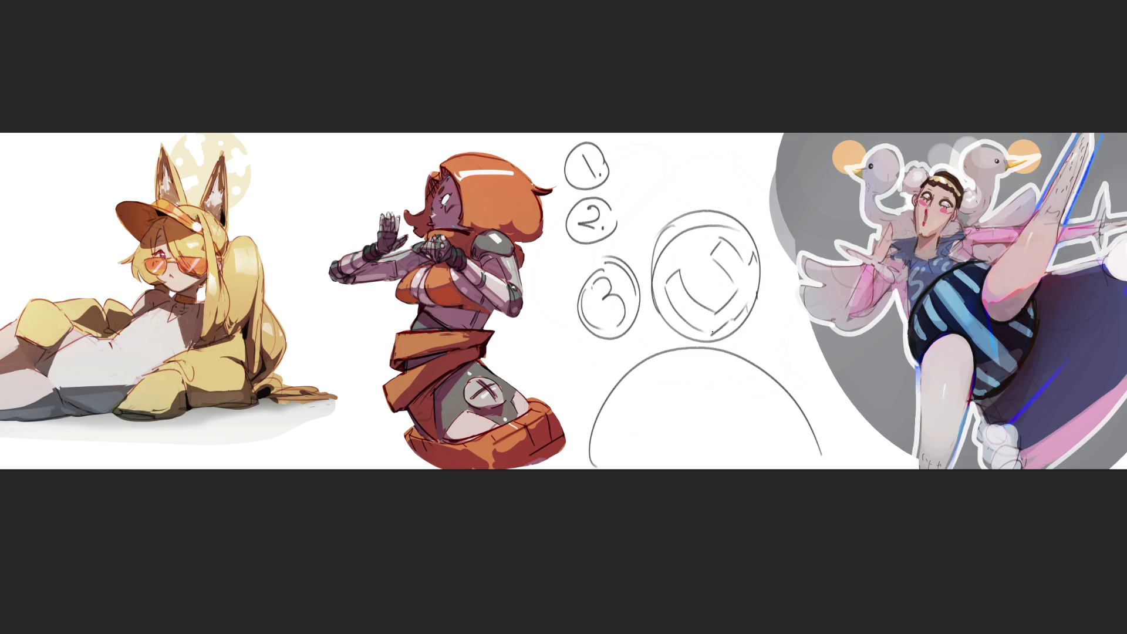
mouse_move(613, 387)
mouse_down()
mouse_move(662, 409)
mouse_move(741, 363)
mouse_up()
drag(645, 361, 687, 345)
mouse_move(699, 458)
mouse_down()
mouse_move(723, 436)
mouse_move(789, 418)
mouse_up()
key(ctrl+z)
drag(725, 435, 792, 416)
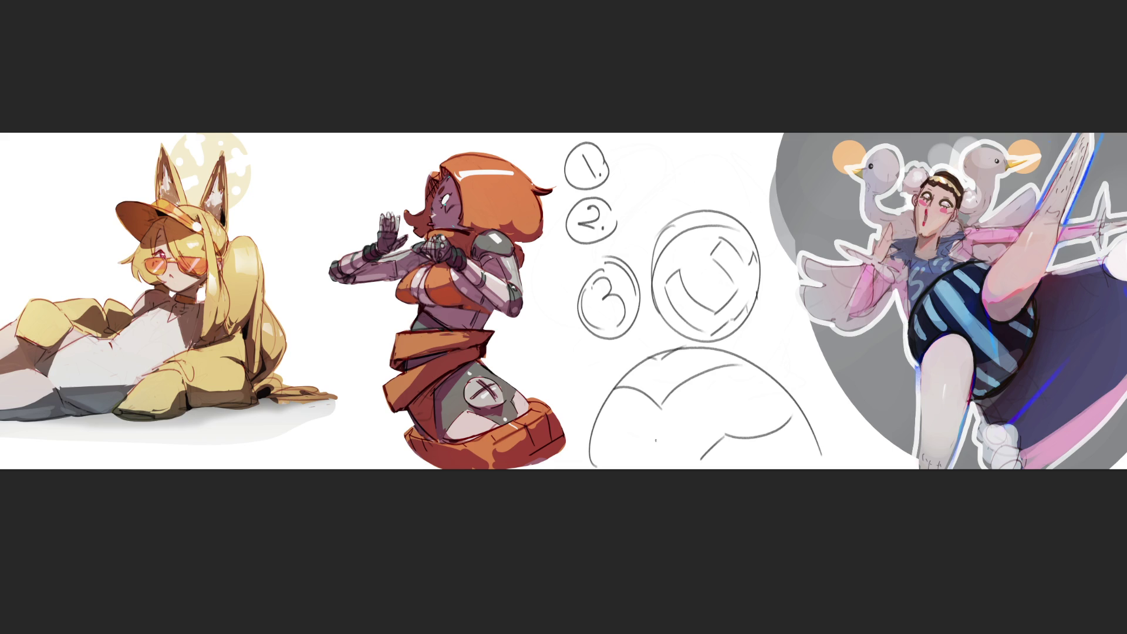
drag(594, 420, 614, 469)
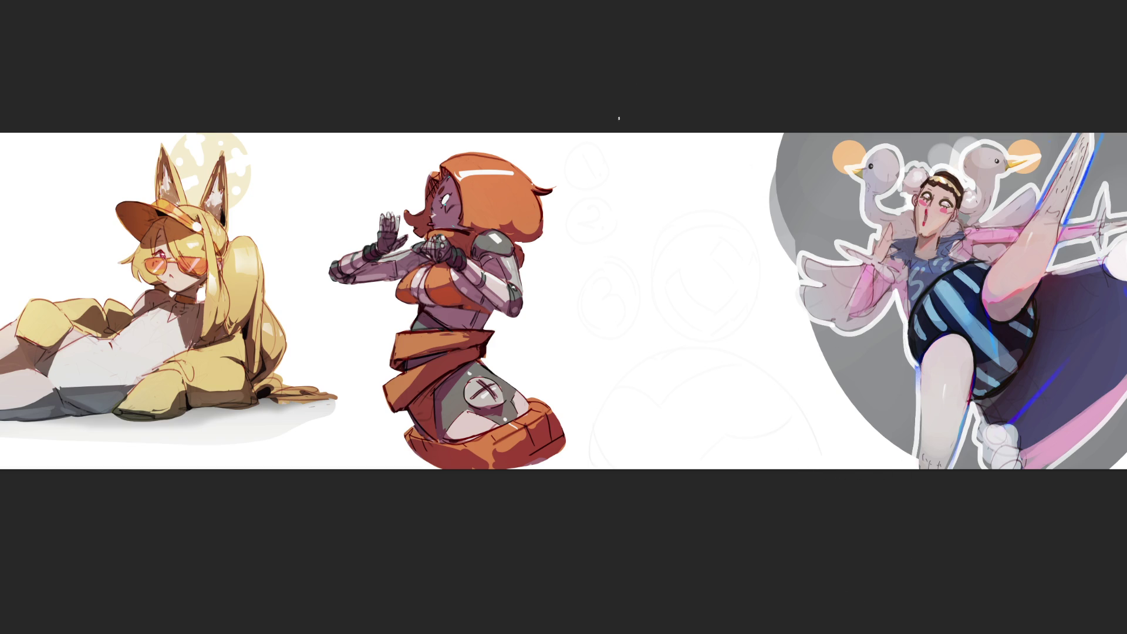
- Sketch a head with jaw line, hood outline, eyes, mouth and chin lines
mouse_move(624, 205)
mouse_down()
mouse_move(627, 183)
mouse_move(651, 163)
mouse_move(678, 215)
mouse_move(658, 230)
mouse_up()
drag(650, 235, 682, 209)
mouse_move(646, 166)
mouse_down()
mouse_move(654, 161)
mouse_move(684, 203)
mouse_move(681, 237)
mouse_move(713, 229)
mouse_move(610, 212)
mouse_move(641, 250)
mouse_up()
drag(630, 195, 668, 198)
mouse_move(665, 194)
mouse_down()
mouse_move(674, 203)
mouse_move(656, 219)
mouse_move(675, 220)
mouse_move(673, 238)
mouse_up()
mouse_move(661, 259)
mouse_down()
mouse_move(659, 275)
mouse_move(688, 273)
mouse_up()
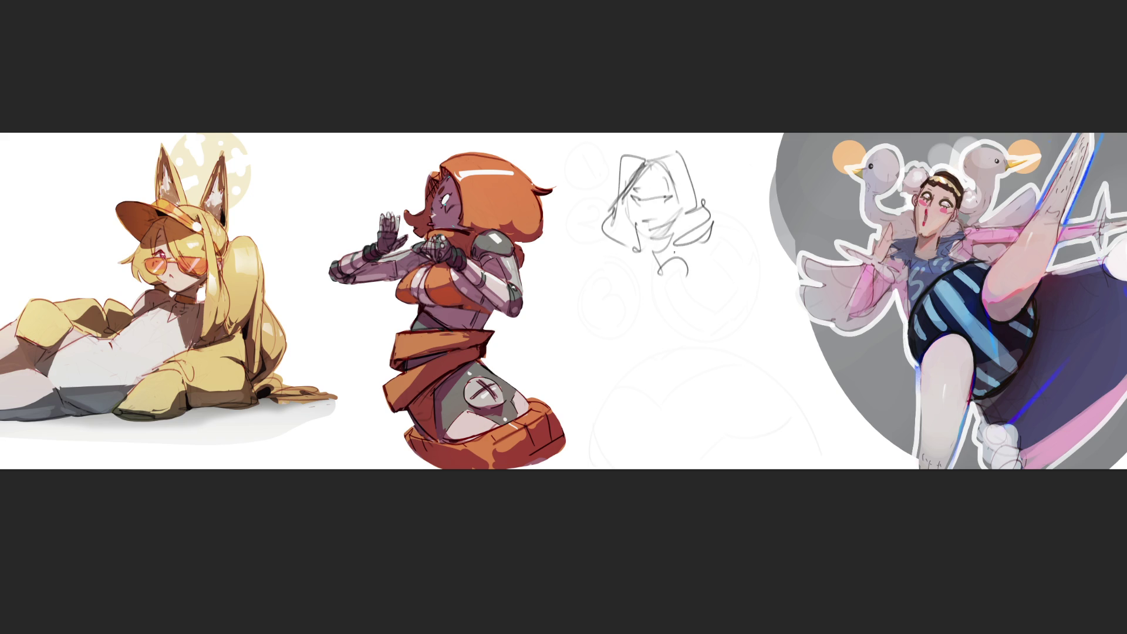
- Sketch the shoulders, both torso sides, lower torso contours and hip curves below the head
drag(606, 238, 709, 293)
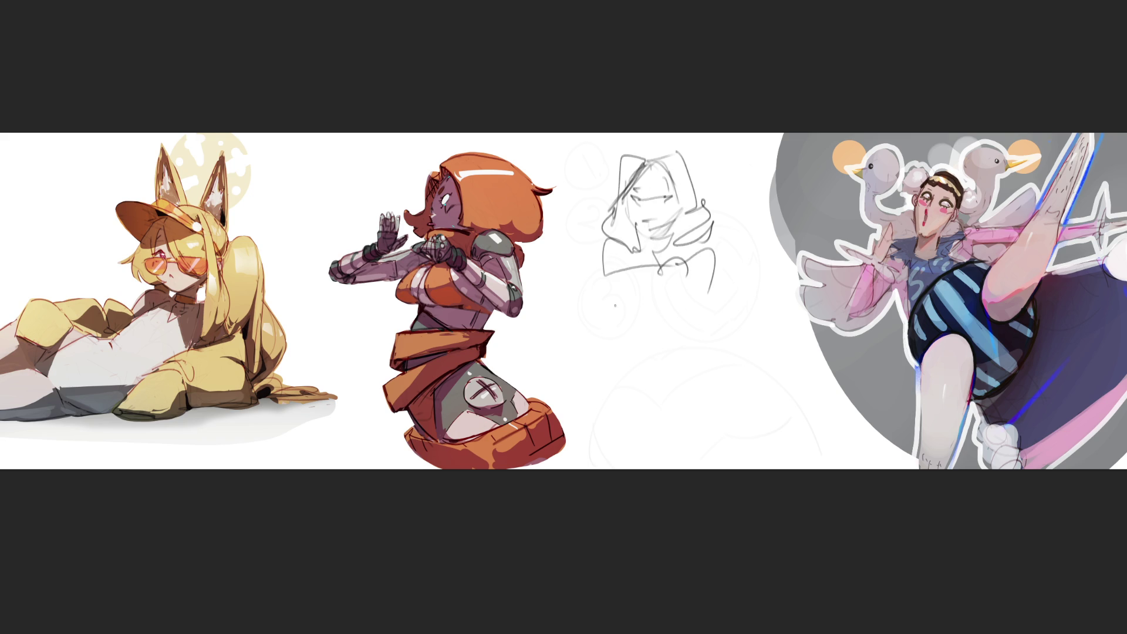
mouse_move(610, 229)
mouse_down()
mouse_move(569, 298)
mouse_move(638, 321)
mouse_up()
mouse_move(588, 309)
mouse_down()
mouse_move(680, 324)
mouse_move(687, 340)
mouse_move(781, 381)
mouse_move(763, 398)
mouse_up()
drag(623, 249, 637, 322)
mouse_move(678, 268)
mouse_down()
mouse_move(660, 347)
mouse_move(687, 352)
mouse_move(660, 384)
mouse_up()
drag(619, 324, 668, 418)
mouse_move(684, 342)
mouse_down()
mouse_move(681, 423)
mouse_move(745, 418)
mouse_move(727, 452)
mouse_up()
mouse_move(622, 351)
mouse_down()
mouse_move(645, 436)
mouse_move(687, 434)
mouse_up()
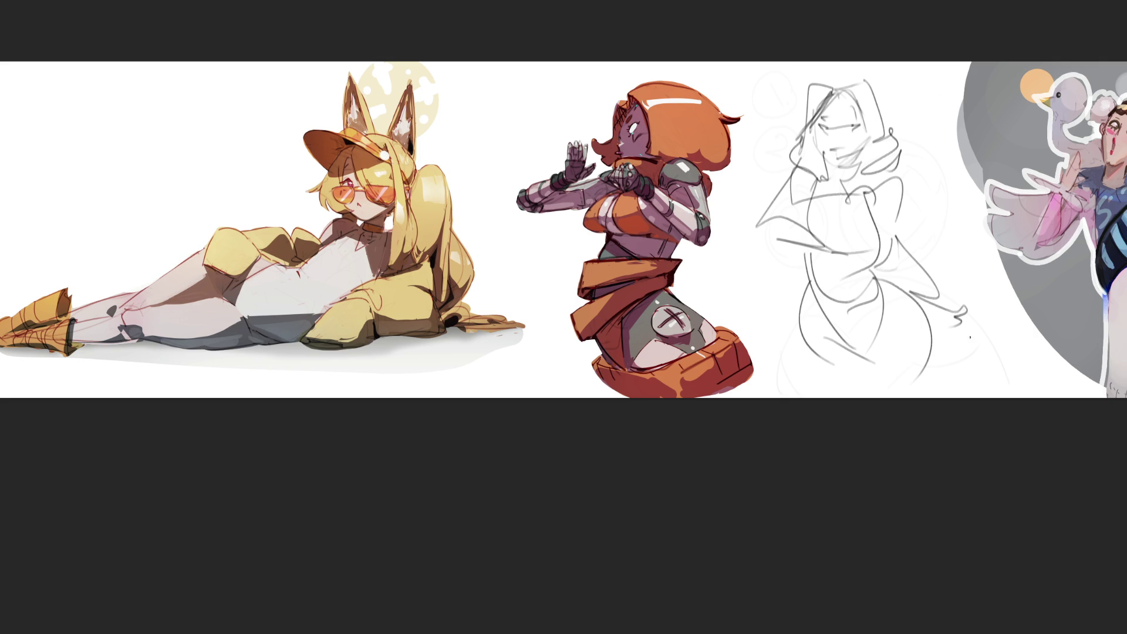
- Fade the hooded sketch to light grey, shift the portrait right and the orange character slightly left
mouse_move(998, 329)
mouse_down()
mouse_move(915, 282)
mouse_move(904, 188)
mouse_move(851, 118)
mouse_move(827, 362)
mouse_move(969, 307)
mouse_move(842, 214)
mouse_move(830, 113)
mouse_move(887, 227)
mouse_up()
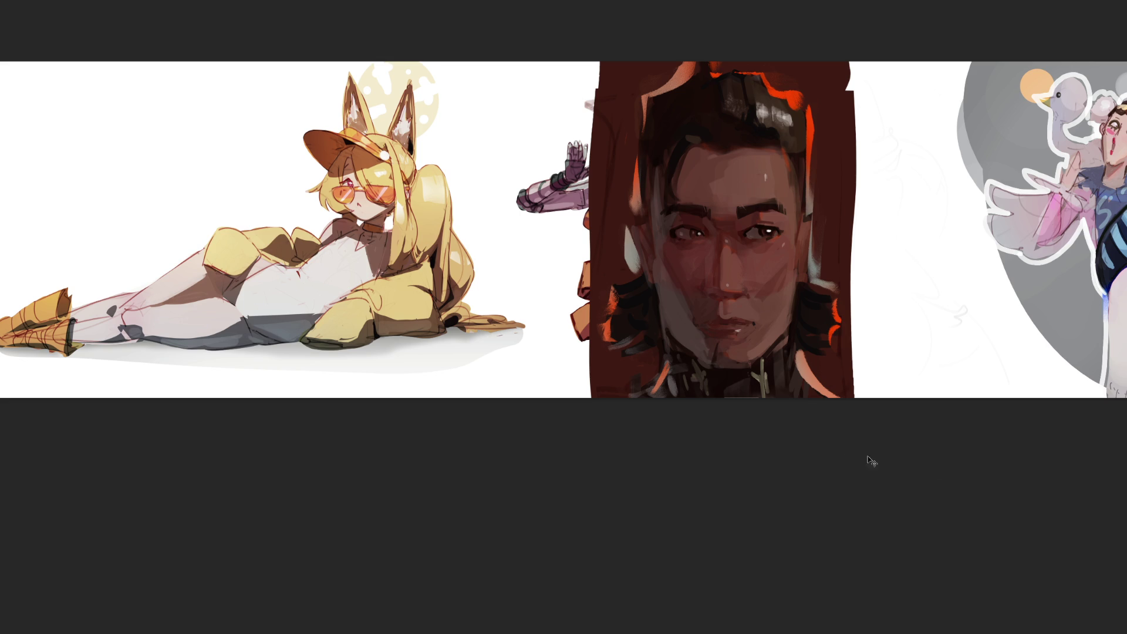
drag(629, 346, 749, 344)
key(b)
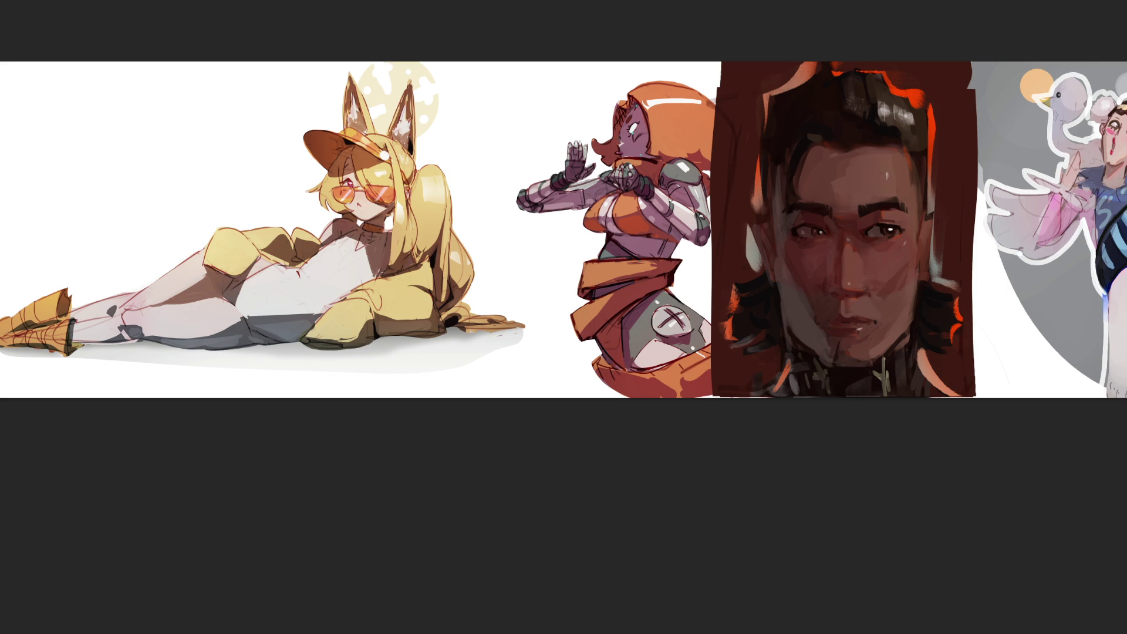
key(v)
drag(665, 311, 619, 311)
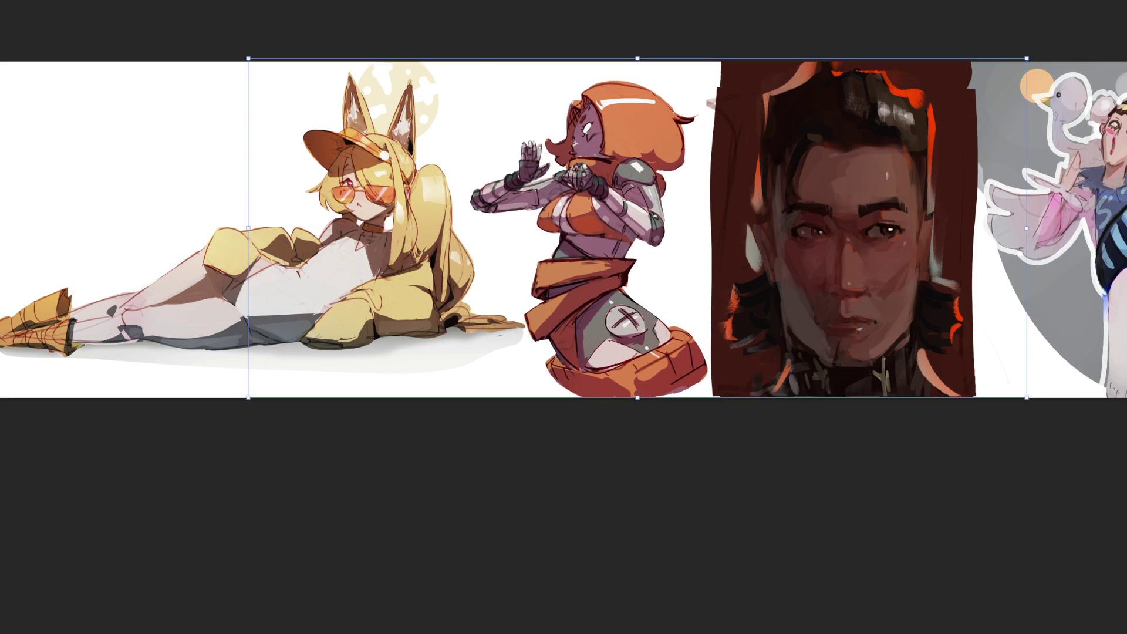
key(b)
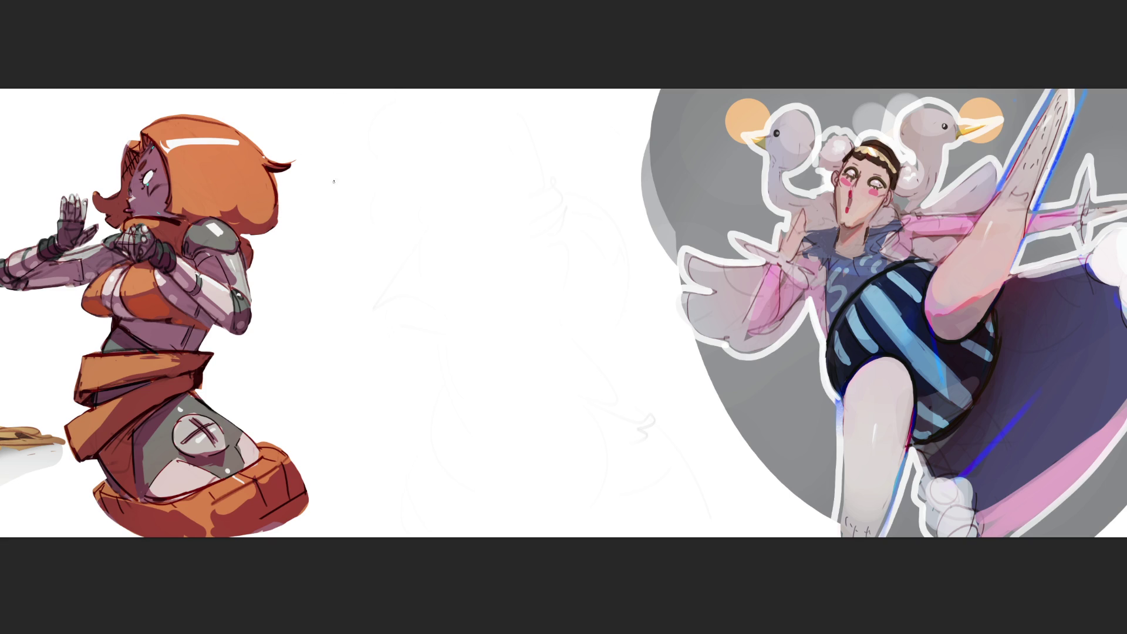
- Block out a rounded boxy hand shape, outlining its top and right side with edge marks
mouse_move(346, 175)
mouse_down()
mouse_move(346, 215)
mouse_move(363, 165)
mouse_move(382, 219)
mouse_move(360, 231)
mouse_move(352, 275)
mouse_up()
mouse_move(383, 219)
mouse_down()
mouse_move(367, 294)
mouse_move(376, 302)
mouse_move(388, 269)
mouse_move(394, 286)
mouse_move(390, 252)
mouse_move(416, 203)
mouse_move(423, 210)
mouse_move(409, 266)
mouse_move(385, 262)
mouse_up()
drag(381, 261, 387, 249)
mouse_move(371, 162)
mouse_down()
mouse_move(418, 196)
mouse_move(419, 300)
mouse_move(399, 311)
mouse_up()
drag(435, 277, 418, 248)
mouse_move(393, 166)
mouse_down()
mouse_move(433, 185)
mouse_move(436, 294)
mouse_up()
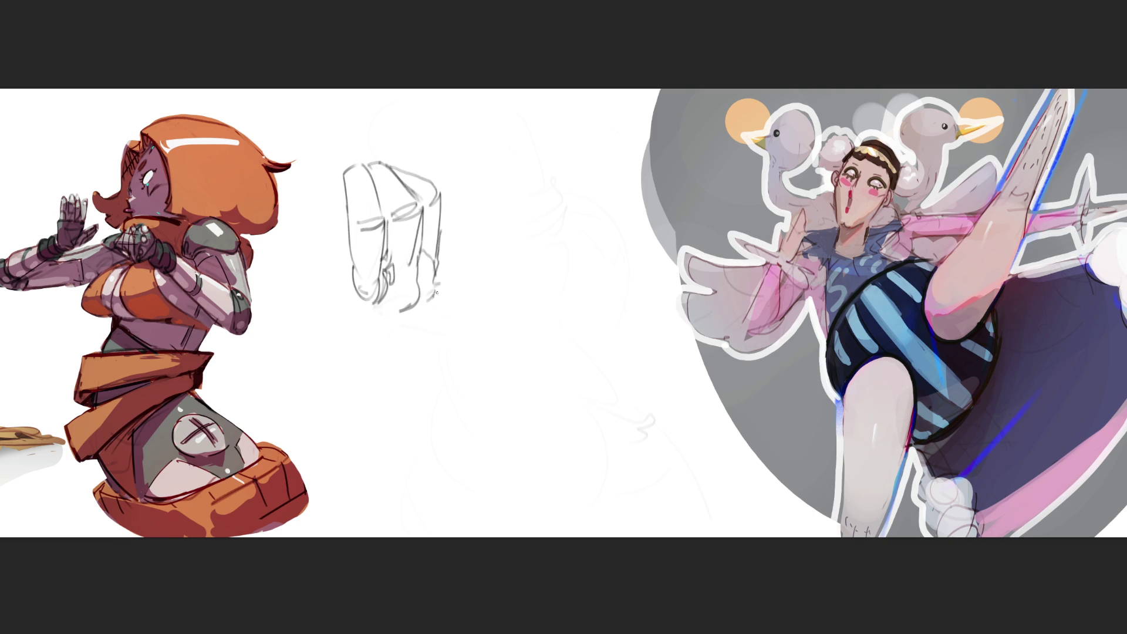
drag(450, 234, 443, 223)
mouse_move(432, 184)
mouse_down()
mouse_move(480, 235)
mouse_move(463, 232)
mouse_move(452, 278)
mouse_up()
mouse_move(447, 239)
mouse_down()
mouse_move(450, 282)
mouse_move(422, 357)
mouse_up()
- Draw the forearm and wrist contours, link them to the orange character's hand, and start a finger
mouse_move(353, 268)
mouse_down()
mouse_move(340, 299)
mouse_move(366, 391)
mouse_up()
mouse_move(450, 289)
mouse_down()
mouse_move(399, 427)
mouse_move(367, 430)
mouse_move(345, 398)
mouse_move(330, 313)
mouse_move(297, 304)
mouse_move(311, 358)
mouse_move(287, 315)
mouse_move(246, 299)
mouse_move(296, 296)
mouse_move(284, 332)
mouse_move(300, 355)
mouse_up()
mouse_move(254, 285)
mouse_down()
mouse_move(302, 296)
mouse_move(316, 314)
mouse_move(283, 311)
mouse_move(348, 423)
mouse_move(387, 422)
mouse_up()
drag(343, 172, 340, 231)
drag(356, 436, 377, 431)
mouse_move(432, 365)
mouse_down()
mouse_move(424, 404)
mouse_move(352, 470)
mouse_up()
mouse_move(418, 420)
mouse_down()
mouse_move(390, 493)
mouse_move(352, 535)
mouse_up()
drag(339, 427, 319, 526)
mouse_move(421, 443)
mouse_down()
mouse_move(376, 536)
mouse_move(402, 527)
mouse_up()
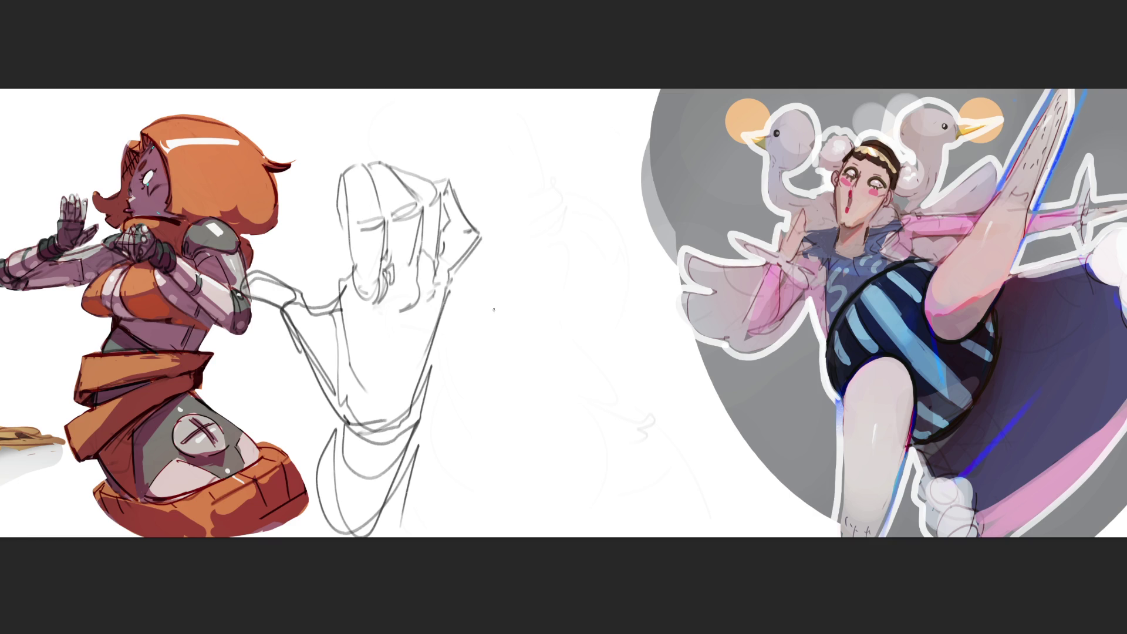
mouse_move(499, 305)
mouse_down()
mouse_move(499, 350)
mouse_move(514, 350)
mouse_up()
- Sketch two fingers with a line and arc beside them and hatching underneath
mouse_move(500, 301)
mouse_down()
mouse_move(514, 289)
mouse_move(525, 299)
mouse_move(530, 360)
mouse_move(513, 371)
mouse_move(529, 361)
mouse_move(544, 266)
mouse_move(554, 272)
mouse_move(531, 322)
mouse_move(532, 364)
mouse_up()
mouse_move(530, 317)
mouse_down()
mouse_move(562, 289)
mouse_move(578, 322)
mouse_move(542, 313)
mouse_move(551, 337)
mouse_up()
drag(550, 341, 567, 349)
drag(556, 359, 568, 364)
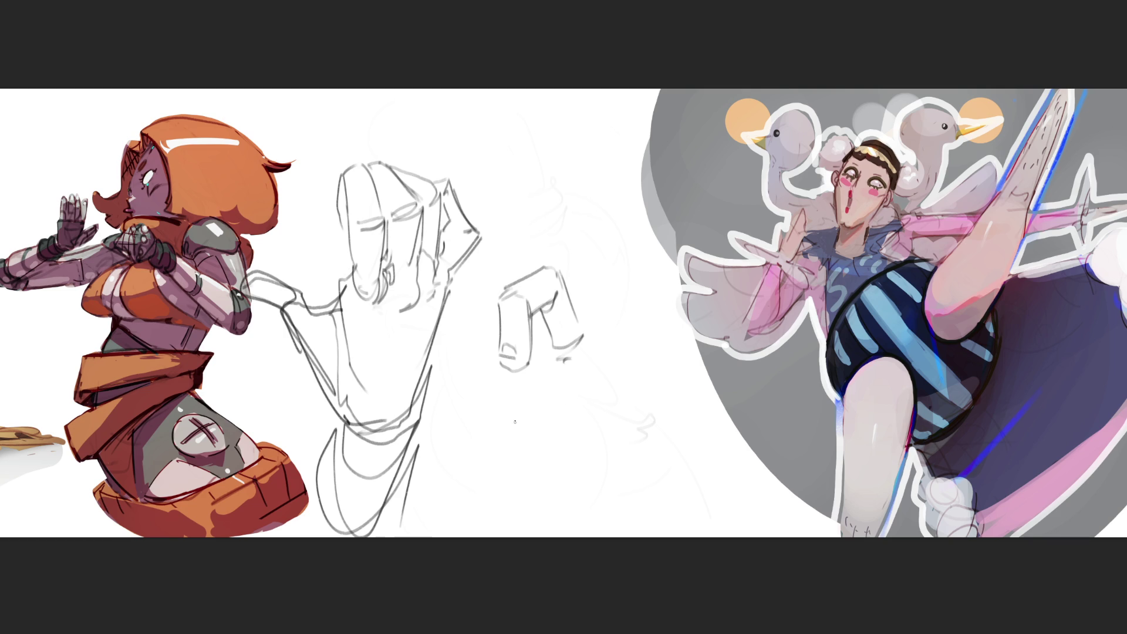
mouse_move(468, 346)
mouse_down()
mouse_move(483, 367)
mouse_move(495, 340)
mouse_move(474, 361)
mouse_move(493, 389)
mouse_move(515, 381)
mouse_up()
mouse_move(521, 371)
mouse_down()
mouse_move(516, 430)
mouse_move(497, 430)
mouse_move(514, 456)
mouse_up()
drag(531, 396, 542, 424)
drag(546, 374, 531, 399)
drag(548, 344, 549, 408)
drag(551, 404, 542, 413)
mouse_move(555, 360)
mouse_down()
mouse_move(552, 425)
mouse_move(522, 462)
mouse_up()
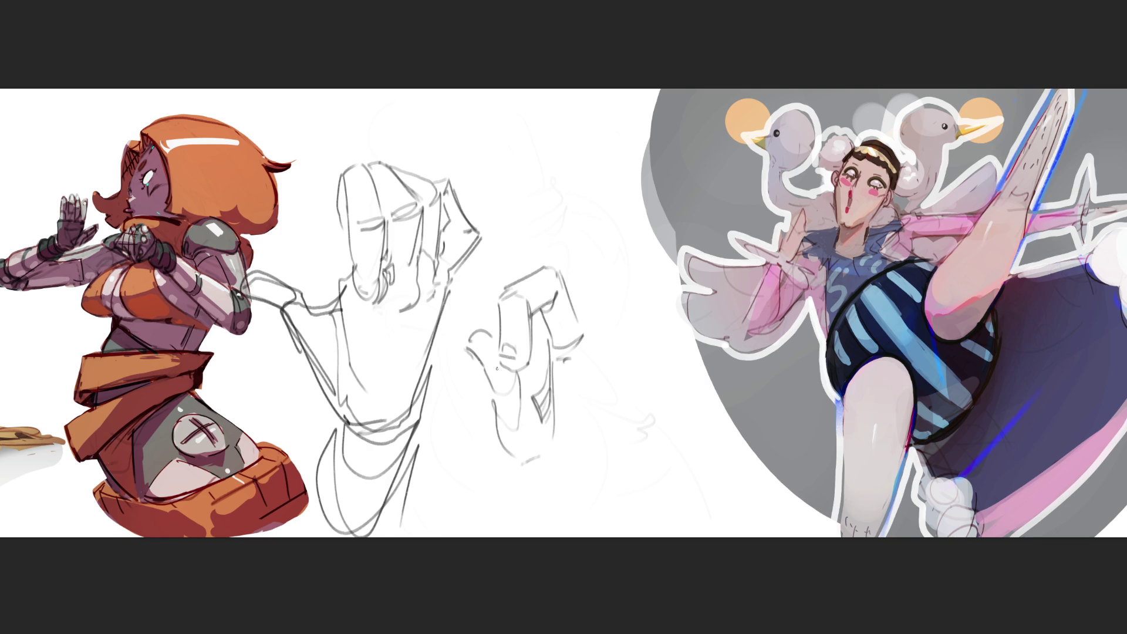
- Add a looped circle, curves below the hand, another finger and small bead-chain ovals
mouse_move(493, 358)
mouse_down()
mouse_move(470, 359)
mouse_move(526, 376)
mouse_move(531, 357)
mouse_up()
mouse_move(508, 461)
mouse_down()
mouse_move(532, 490)
mouse_move(599, 467)
mouse_move(606, 515)
mouse_move(613, 472)
mouse_up()
mouse_move(562, 378)
mouse_down()
mouse_move(596, 405)
mouse_move(667, 426)
mouse_move(672, 451)
mouse_up()
mouse_move(651, 457)
mouse_down()
mouse_move(634, 486)
mouse_move(678, 487)
mouse_move(659, 413)
mouse_up()
mouse_move(597, 336)
mouse_down()
mouse_move(587, 358)
mouse_move(622, 345)
mouse_move(636, 366)
mouse_move(633, 355)
mouse_move(697, 375)
mouse_move(595, 342)
mouse_move(707, 390)
mouse_up()
mouse_move(574, 327)
mouse_down()
mouse_move(598, 321)
mouse_move(577, 350)
mouse_move(599, 325)
mouse_move(600, 346)
mouse_up()
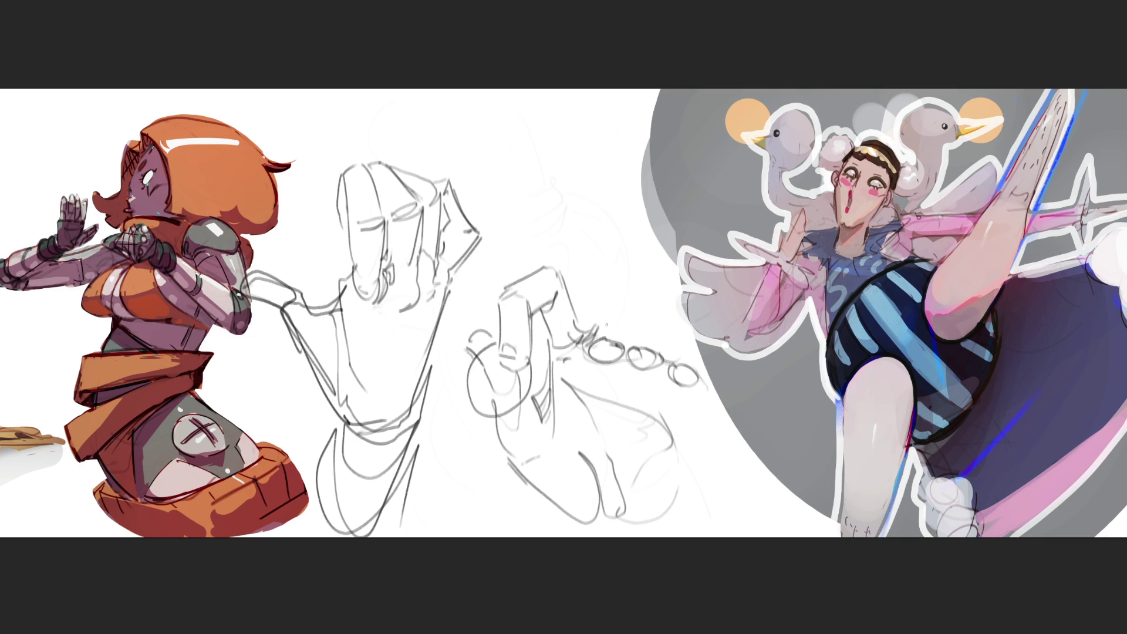
- Draw long vertical lines down to the bead chain, then fade all middle sketches with the eraser
drag(575, 172, 587, 340)
drag(628, 173, 664, 353)
drag(662, 241, 671, 367)
drag(699, 281, 718, 535)
drag(709, 489, 697, 528)
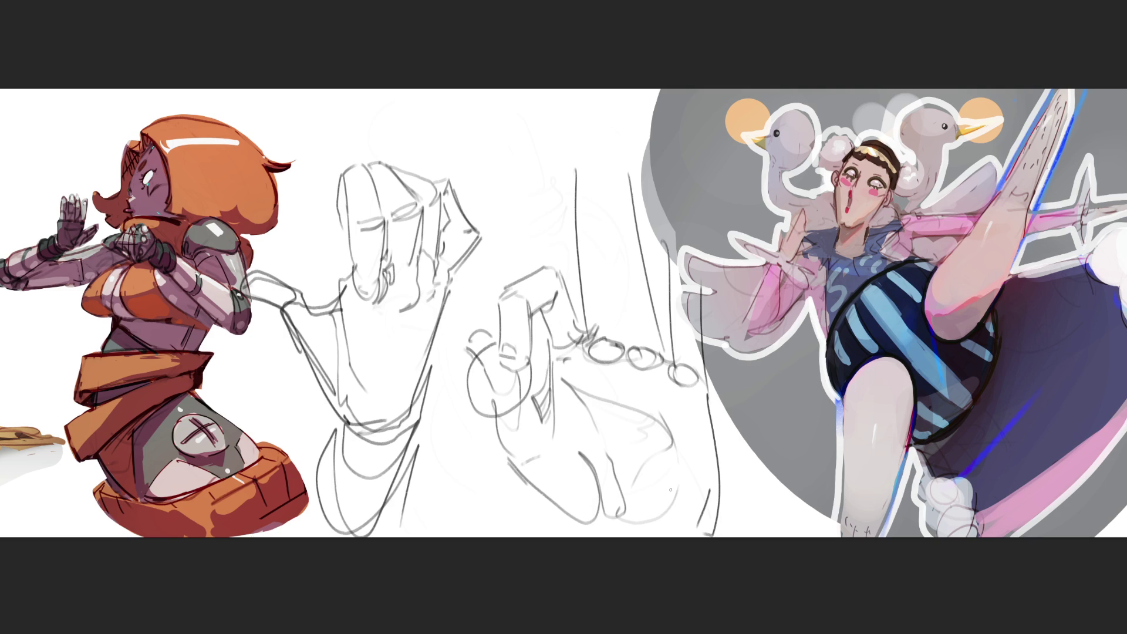
key(e)
mouse_move(411, 293)
mouse_down()
mouse_move(499, 235)
mouse_move(675, 264)
mouse_move(576, 499)
mouse_move(511, 503)
mouse_move(628, 470)
mouse_move(516, 188)
mouse_move(716, 528)
mouse_up()
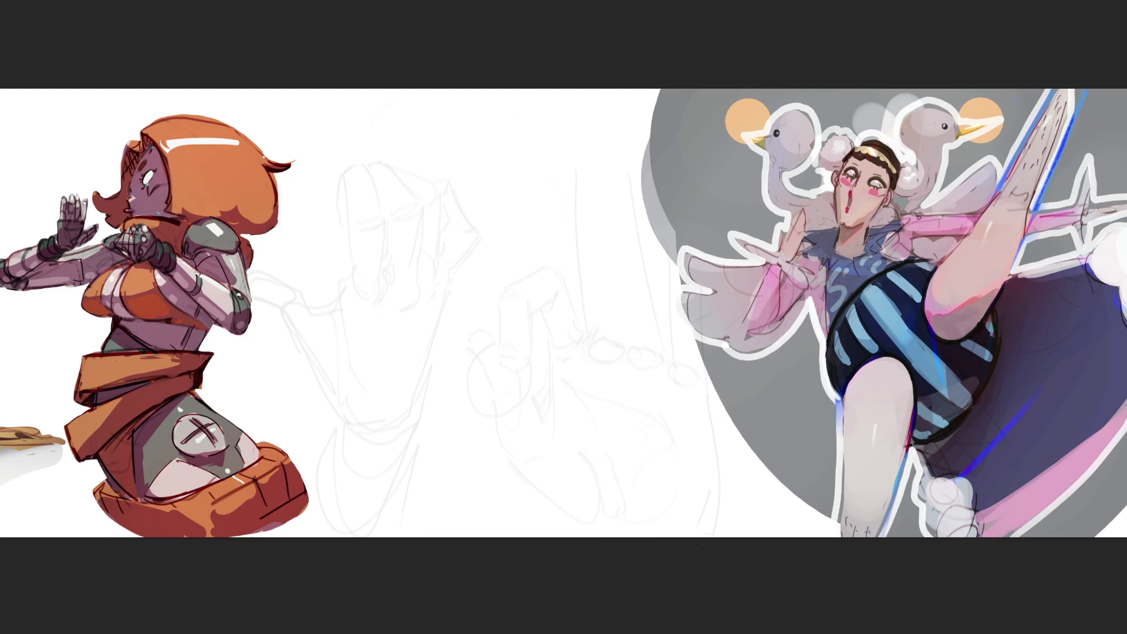
- Outline the long pointed beak in darker diagonal lines over the faded sketch
mouse_move(341, 166)
mouse_down()
mouse_move(365, 209)
mouse_move(378, 125)
mouse_move(436, 133)
mouse_move(491, 167)
mouse_up()
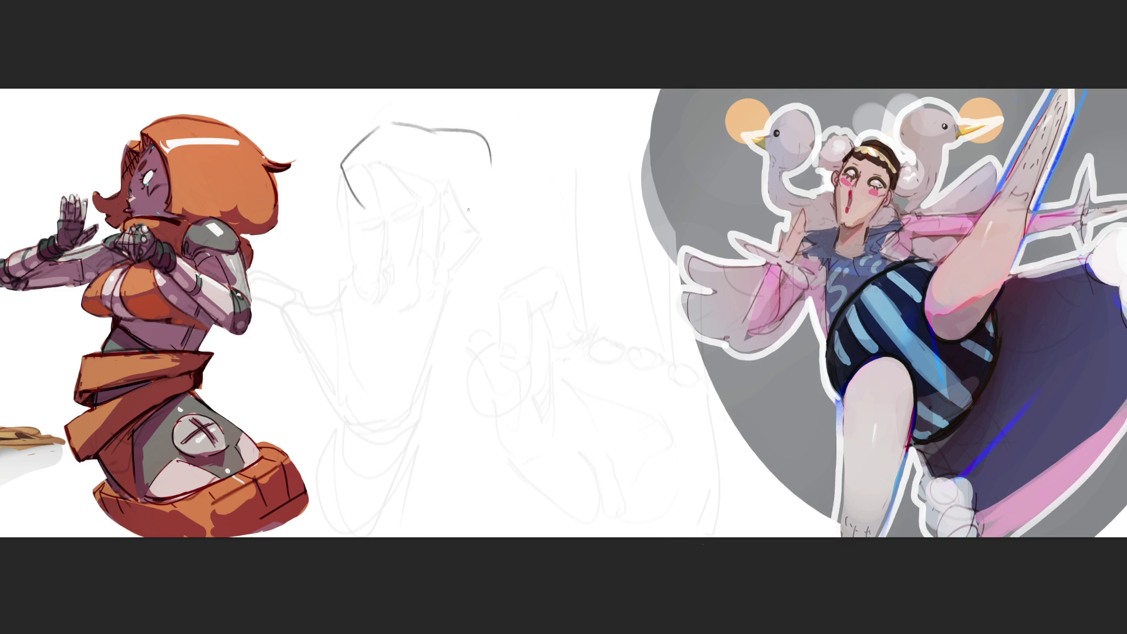
mouse_move(340, 166)
mouse_down()
mouse_move(420, 252)
mouse_move(439, 226)
mouse_move(456, 264)
mouse_up()
drag(439, 223, 518, 296)
drag(452, 262, 516, 300)
drag(517, 297, 463, 250)
mouse_move(447, 231)
mouse_down()
mouse_move(434, 214)
mouse_move(452, 258)
mouse_move(472, 264)
mouse_up()
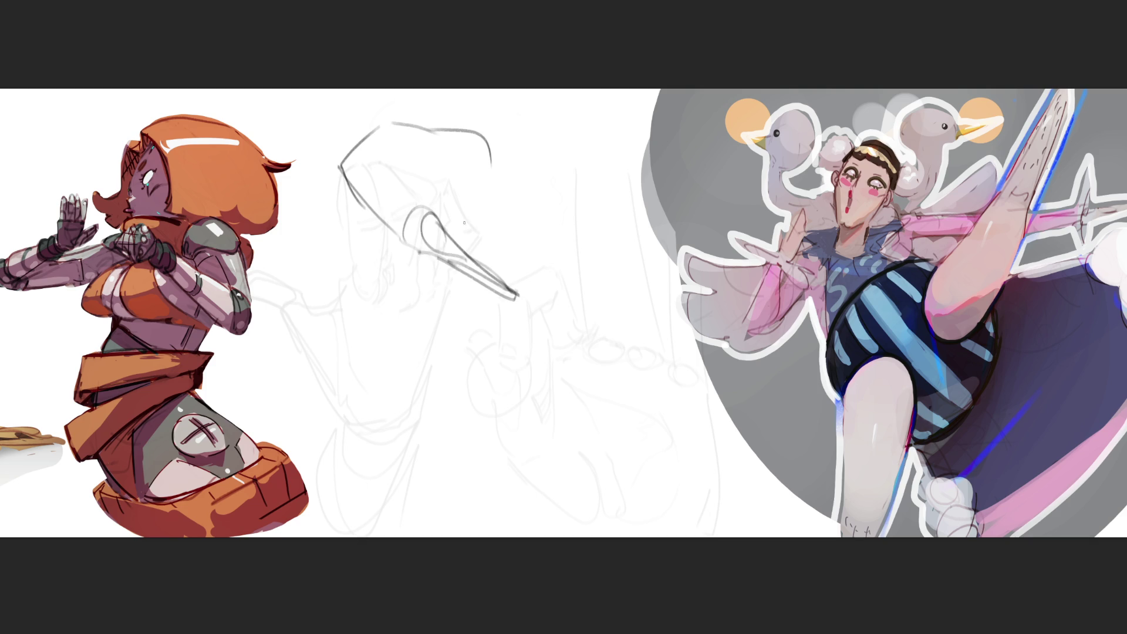
mouse_move(445, 169)
mouse_down()
mouse_move(492, 282)
mouse_move(443, 170)
mouse_move(532, 298)
mouse_move(491, 231)
mouse_up()
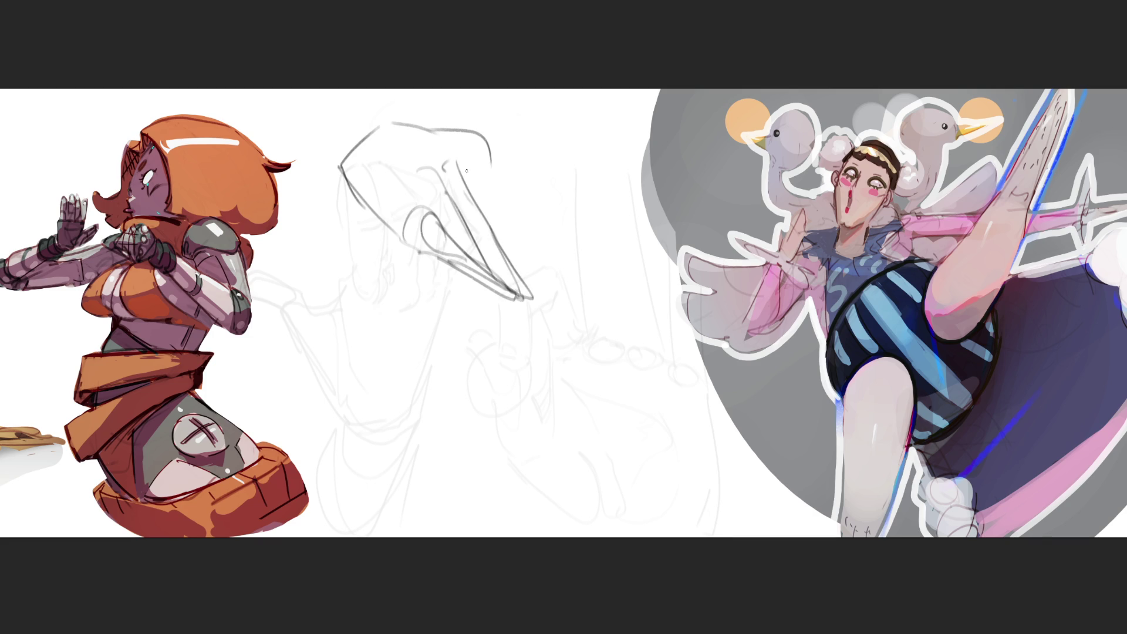
- Draw the head's upper and lower edges and hatch between the beak lines
mouse_move(474, 167)
mouse_down()
mouse_move(468, 182)
mouse_move(513, 177)
mouse_up()
drag(483, 132, 590, 185)
drag(511, 176, 566, 187)
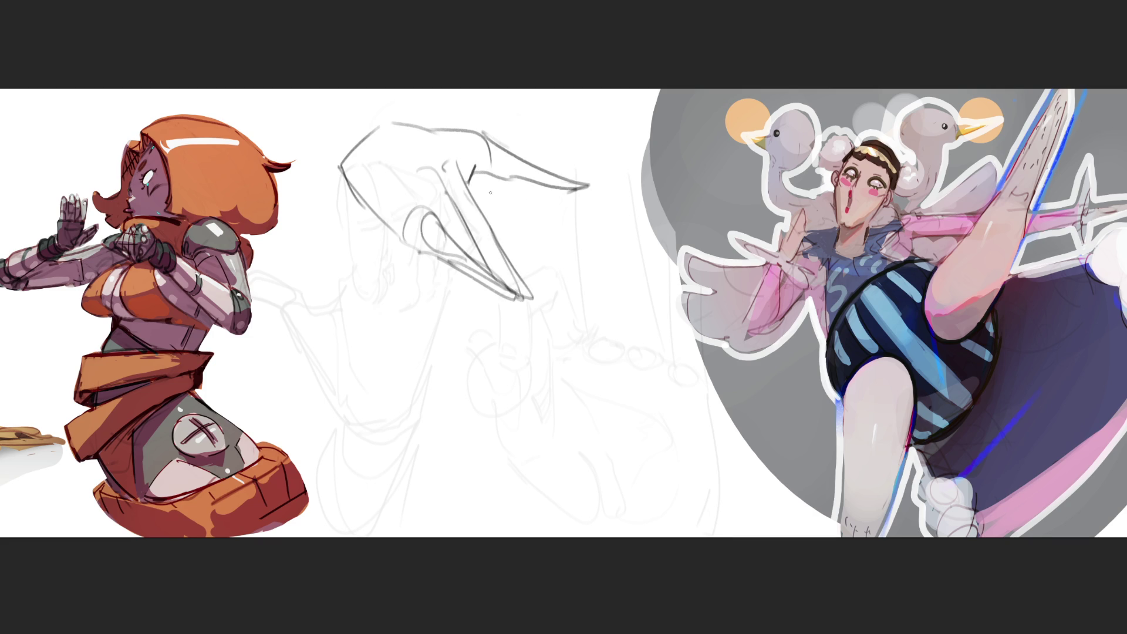
mouse_move(502, 228)
mouse_down()
mouse_move(511, 264)
mouse_move(476, 185)
mouse_up()
drag(475, 181, 487, 213)
mouse_move(480, 211)
mouse_down()
mouse_move(501, 251)
mouse_move(487, 256)
mouse_move(524, 147)
mouse_move(467, 253)
mouse_move(527, 303)
mouse_up()
drag(532, 163, 568, 183)
- Reinforce the head's left outline and extend it down below the left side
drag(521, 235, 481, 249)
drag(344, 161, 364, 208)
mouse_move(360, 141)
mouse_down()
mouse_move(349, 200)
mouse_move(370, 226)
mouse_move(378, 326)
mouse_move(418, 267)
mouse_up()
drag(416, 276, 415, 333)
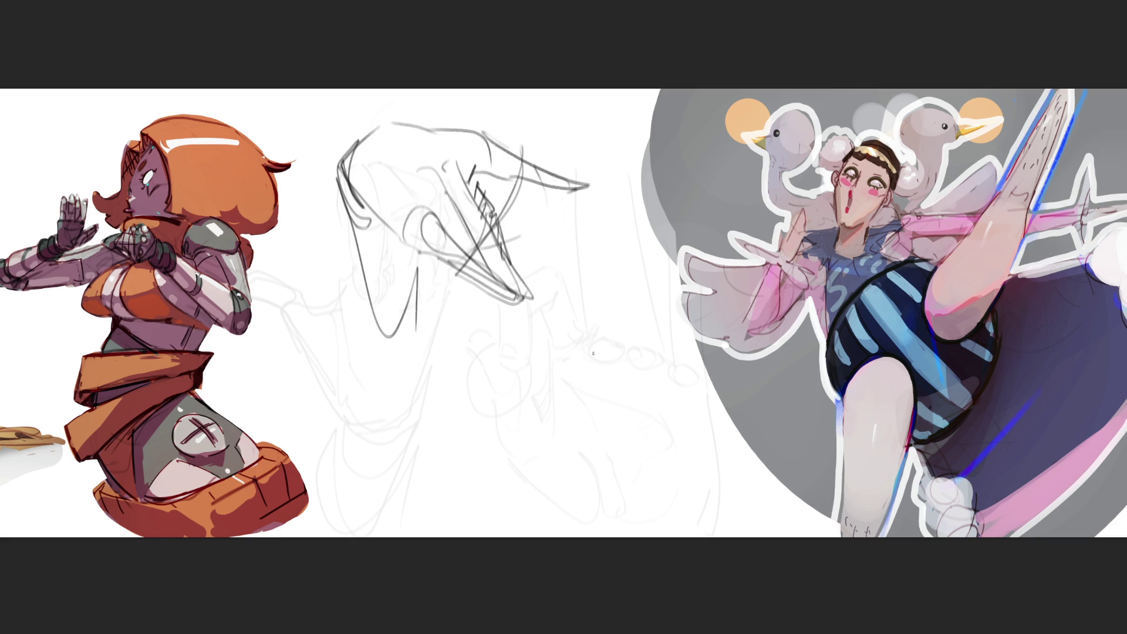
- Begin a new form to the right of the beaked head with a single stroke
mouse_move(565, 298)
mouse_down()
mouse_move(571, 321)
mouse_move(610, 259)
mouse_up()
- Draw the new form's loop, upper edge, two long sides and curved chin
drag(627, 251, 651, 295)
mouse_move(572, 286)
mouse_down()
mouse_move(587, 318)
mouse_move(666, 276)
mouse_move(675, 311)
mouse_move(603, 351)
mouse_move(671, 305)
mouse_up()
drag(671, 305, 686, 359)
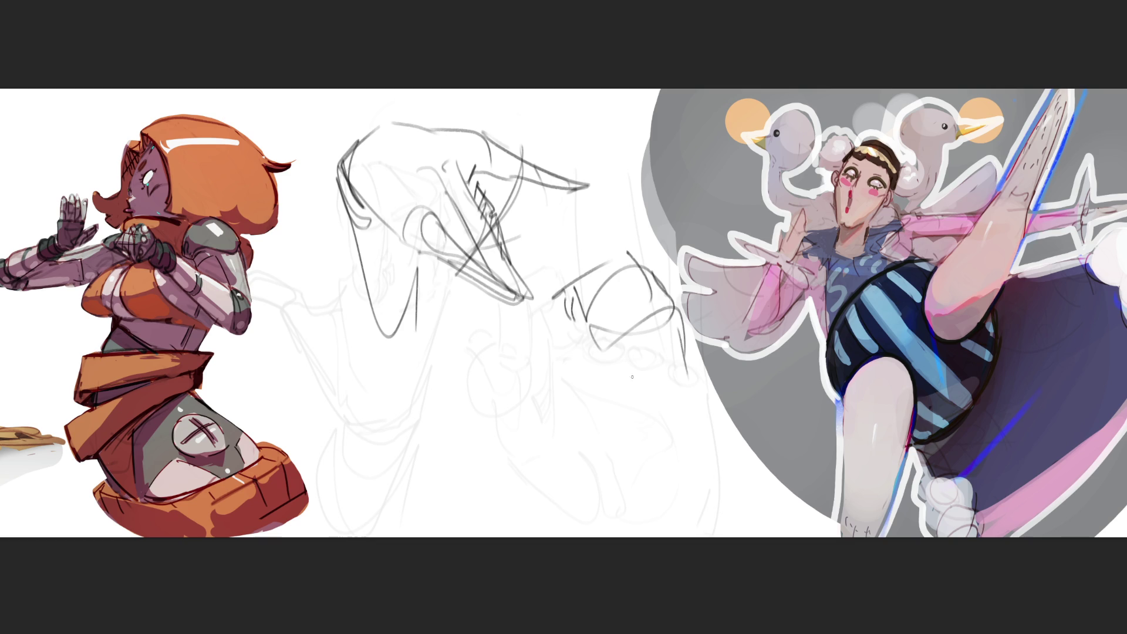
mouse_move(588, 324)
mouse_down()
mouse_move(593, 436)
mouse_move(657, 485)
mouse_up()
mouse_move(680, 317)
mouse_down()
mouse_move(707, 455)
mouse_move(661, 483)
mouse_up()
mouse_move(589, 443)
mouse_down()
mouse_move(662, 481)
mouse_move(645, 488)
mouse_up()
drag(643, 487, 671, 480)
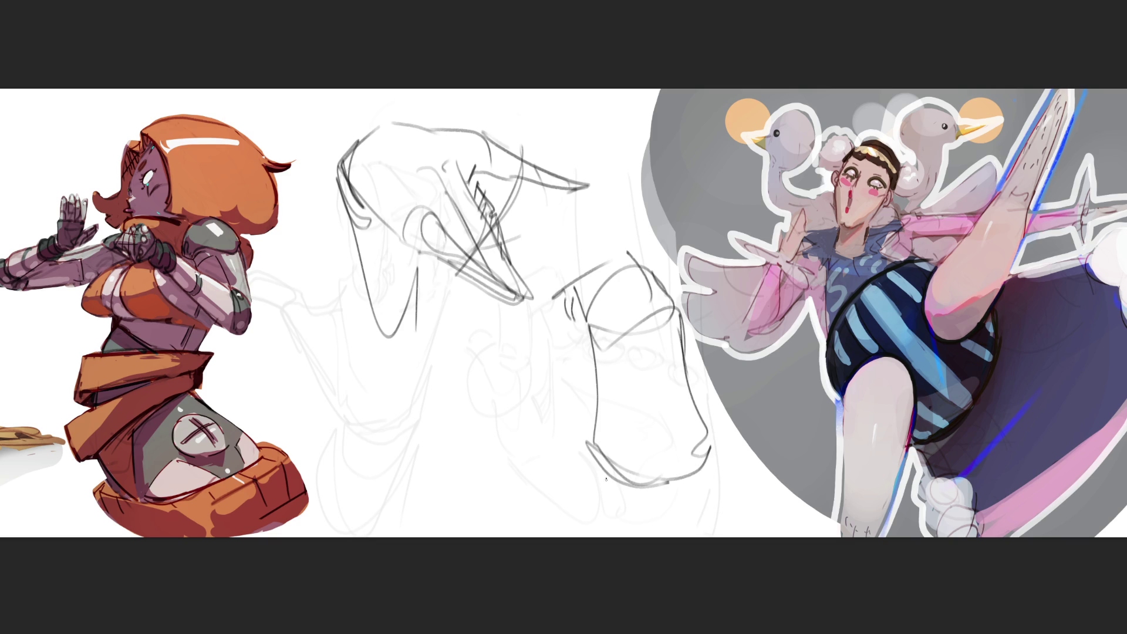
- Refine the bottom edge, add a lower-left hook, right-side lines and inner lines
drag(592, 458, 675, 488)
mouse_move(667, 491)
mouse_down()
mouse_move(691, 466)
mouse_move(693, 477)
mouse_up()
drag(710, 439, 713, 468)
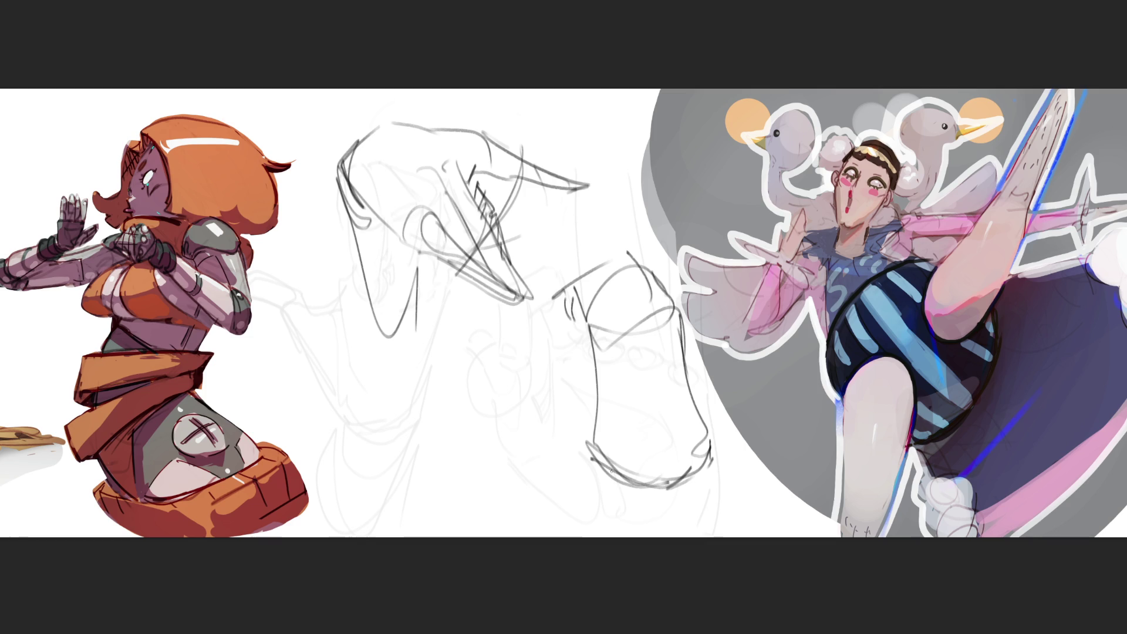
mouse_move(598, 420)
mouse_down()
mouse_move(595, 466)
mouse_move(574, 461)
mouse_up()
mouse_move(585, 435)
mouse_down()
mouse_move(499, 475)
mouse_move(590, 464)
mouse_move(645, 482)
mouse_move(618, 480)
mouse_move(613, 466)
mouse_move(539, 492)
mouse_move(657, 488)
mouse_move(583, 497)
mouse_move(651, 507)
mouse_move(686, 481)
mouse_move(697, 487)
mouse_up()
drag(711, 441, 738, 536)
drag(690, 339, 738, 505)
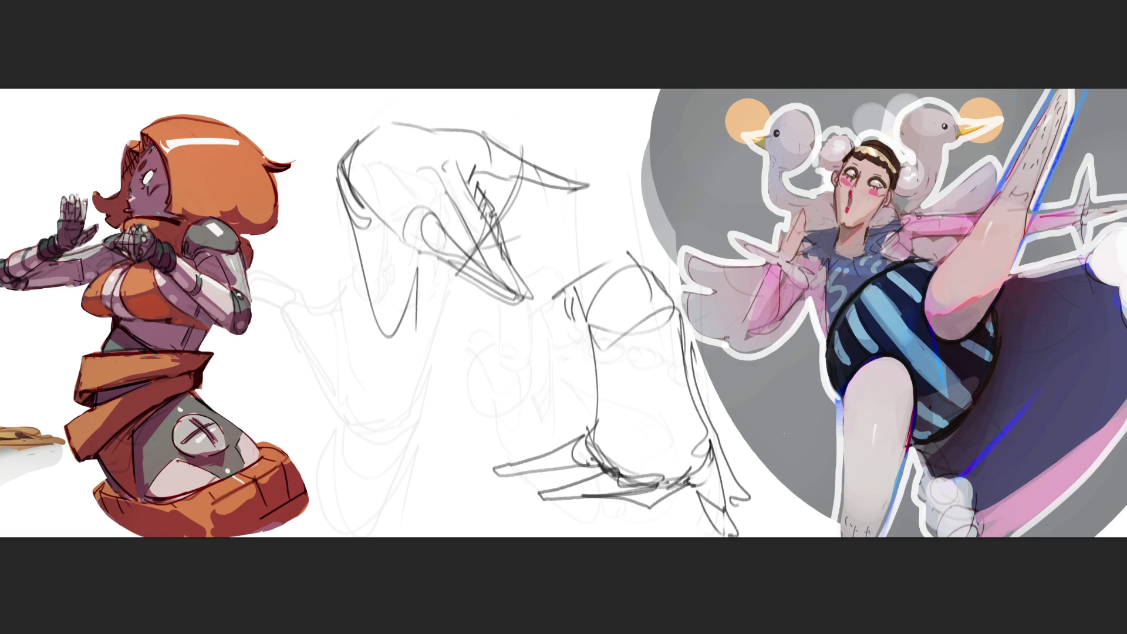
mouse_move(636, 332)
mouse_down()
mouse_move(631, 384)
mouse_move(662, 463)
mouse_move(669, 446)
mouse_up()
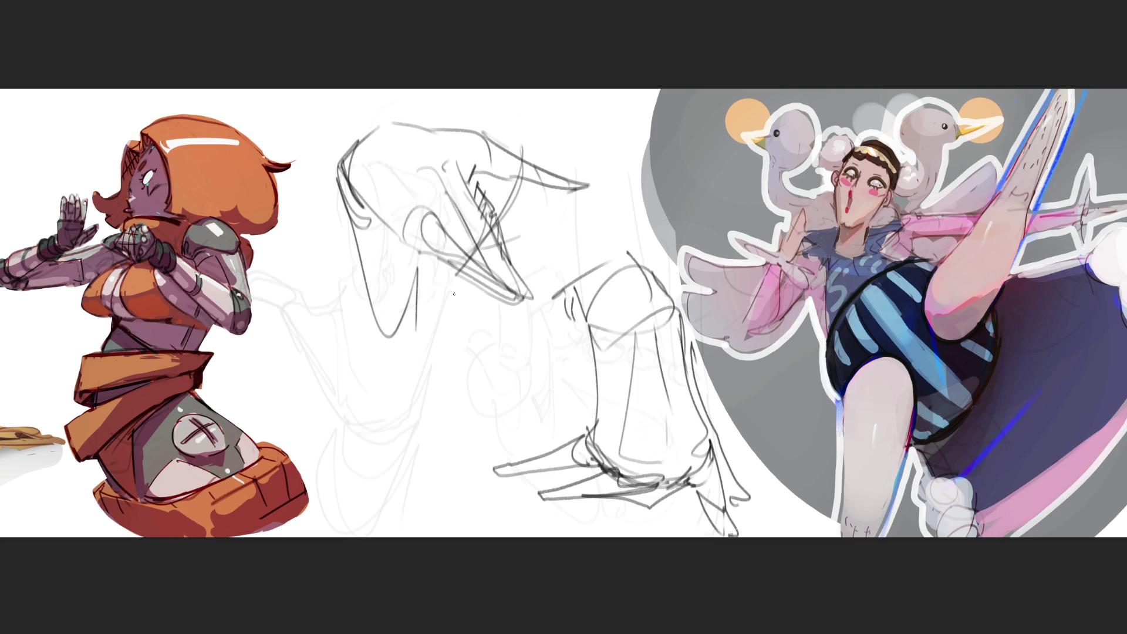
- Sketch curved body strokes and a diagonal line beneath the beaked head
drag(446, 355, 461, 424)
mouse_move(445, 356)
mouse_down()
mouse_move(461, 336)
mouse_move(500, 377)
mouse_up()
mouse_move(469, 323)
mouse_down()
mouse_move(465, 339)
mouse_move(482, 320)
mouse_up()
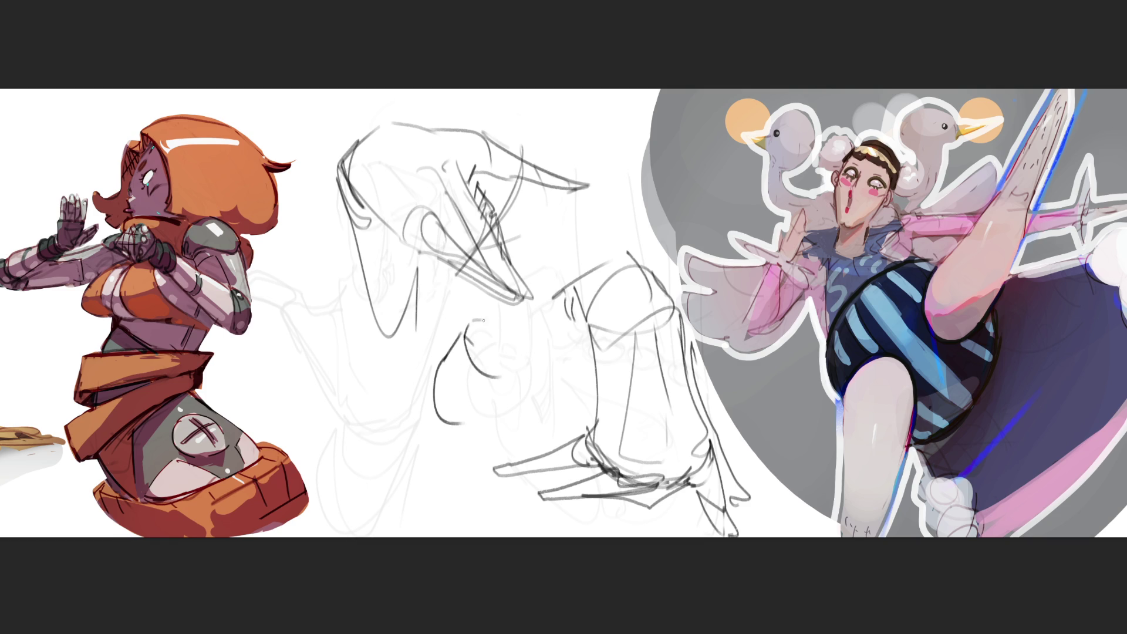
mouse_move(499, 372)
mouse_down()
mouse_move(507, 339)
mouse_move(502, 402)
mouse_move(467, 431)
mouse_up()
mouse_move(485, 308)
mouse_down()
mouse_move(473, 326)
mouse_move(508, 269)
mouse_move(514, 329)
mouse_up()
drag(490, 288, 476, 314)
drag(509, 319, 504, 355)
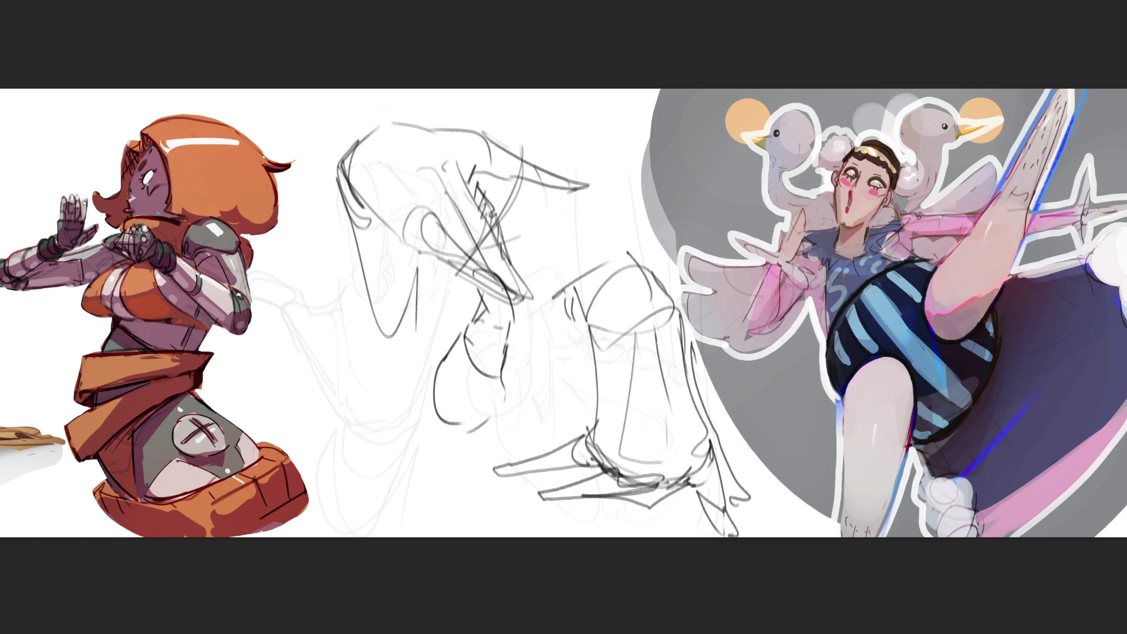
- Outline and darken the left foot with its toes, then fade the dark lines to light grey
mouse_move(350, 424)
mouse_down()
mouse_move(361, 378)
mouse_move(414, 402)
mouse_move(423, 424)
mouse_up()
mouse_move(351, 400)
mouse_down()
mouse_move(342, 449)
mouse_move(412, 466)
mouse_up()
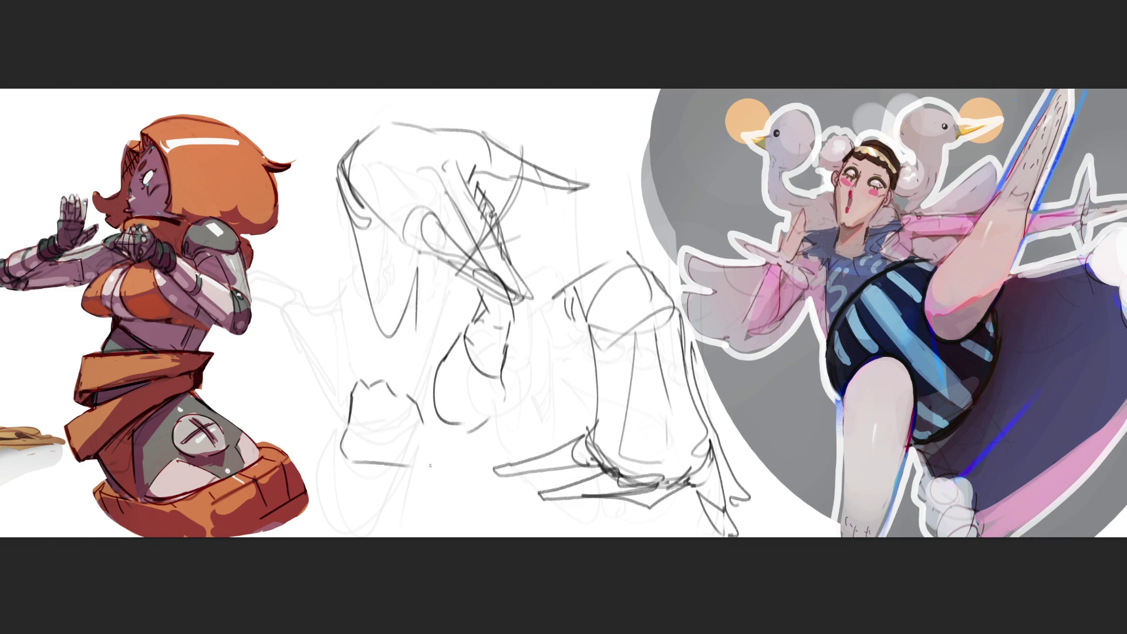
mouse_move(423, 424)
mouse_down()
mouse_move(442, 441)
mouse_move(434, 451)
mouse_move(460, 452)
mouse_move(465, 472)
mouse_move(437, 480)
mouse_up()
mouse_move(341, 438)
mouse_down()
mouse_move(329, 468)
mouse_move(310, 468)
mouse_up()
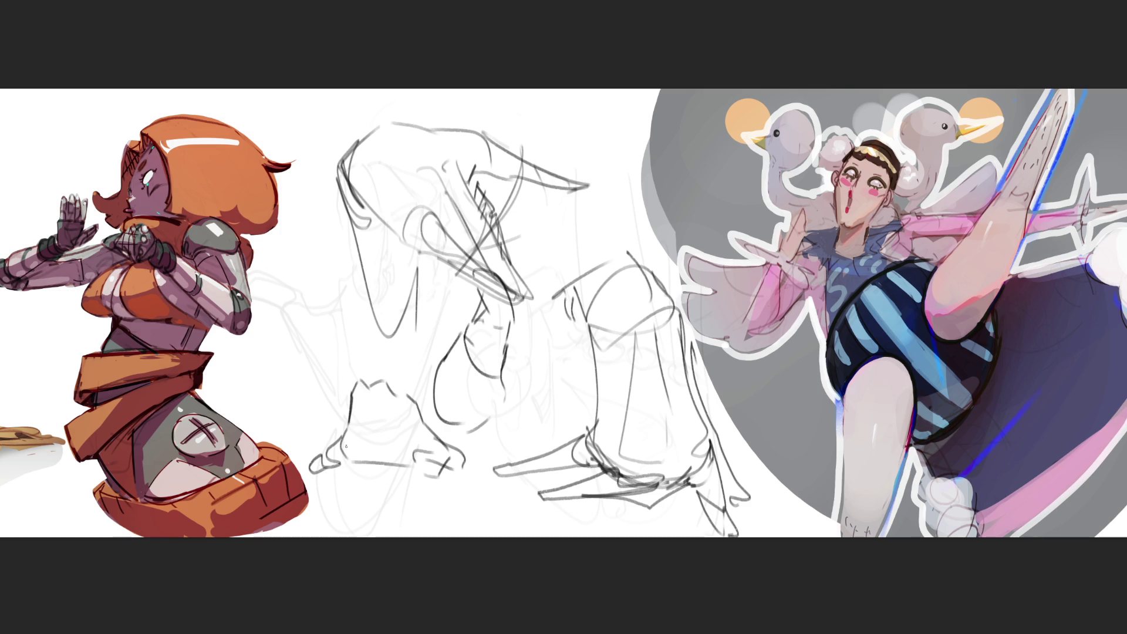
mouse_move(332, 374)
mouse_down()
mouse_move(351, 395)
mouse_move(354, 374)
mouse_move(313, 339)
mouse_move(317, 361)
mouse_move(360, 367)
mouse_move(360, 377)
mouse_move(320, 377)
mouse_move(406, 387)
mouse_move(445, 452)
mouse_up()
drag(418, 406, 469, 457)
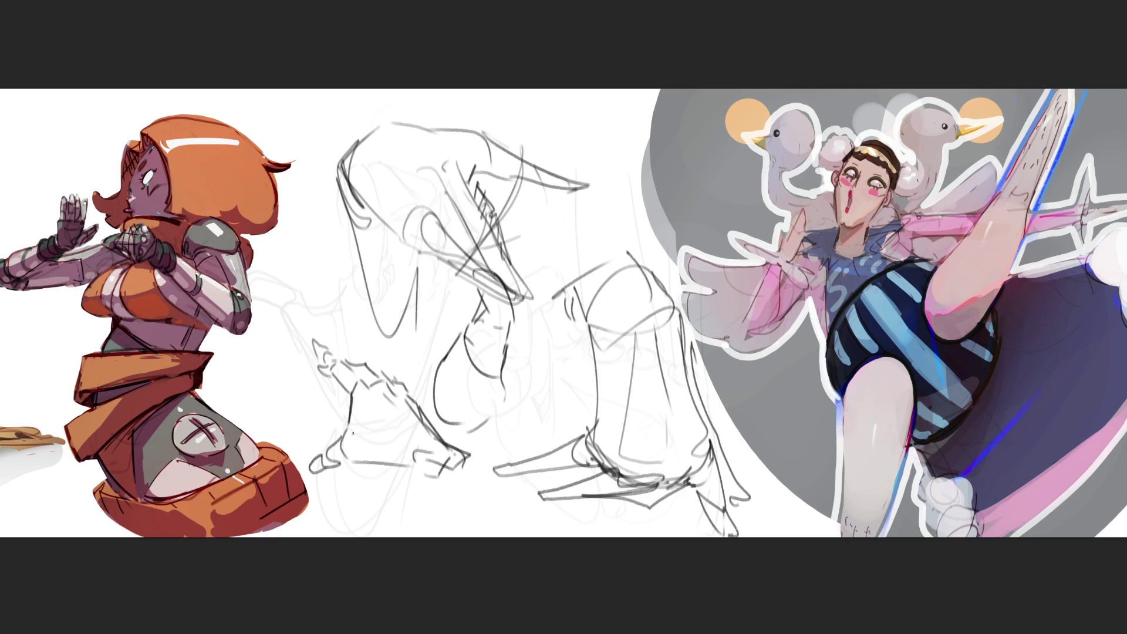
drag(354, 405, 352, 427)
mouse_move(358, 437)
mouse_down()
mouse_move(444, 487)
mouse_move(472, 447)
mouse_move(487, 458)
mouse_up()
mouse_move(482, 460)
mouse_down()
mouse_move(482, 474)
mouse_move(456, 483)
mouse_move(474, 459)
mouse_move(481, 504)
mouse_move(485, 459)
mouse_up()
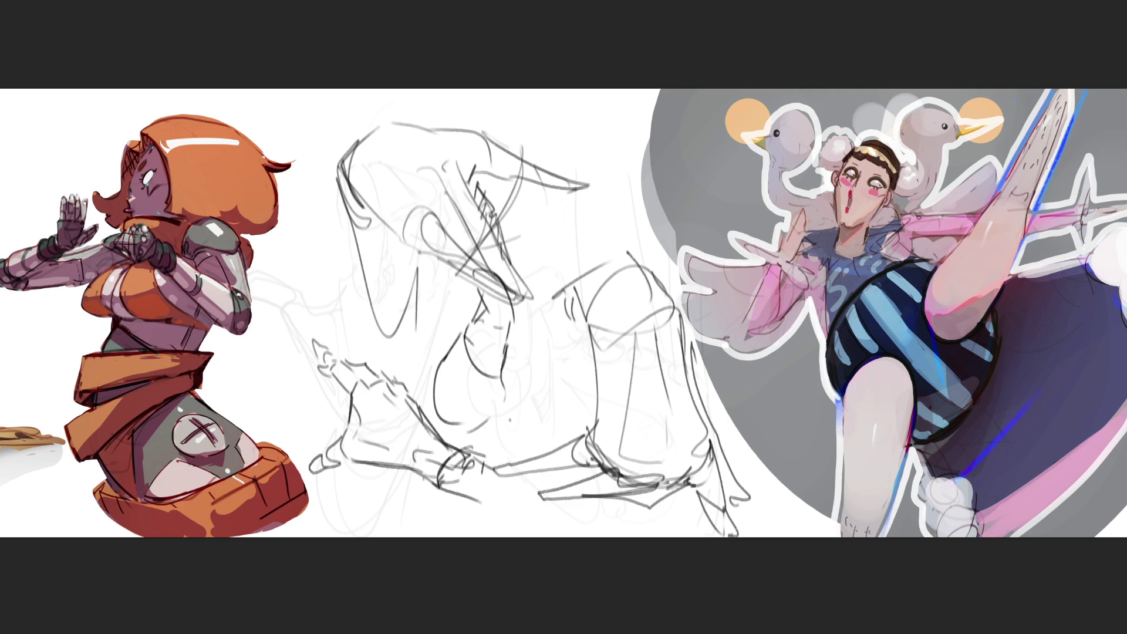
key(e)
mouse_move(452, 88)
mouse_down()
mouse_move(411, 294)
mouse_move(524, 210)
mouse_move(671, 437)
mouse_move(516, 188)
mouse_move(711, 449)
mouse_move(604, 410)
mouse_move(611, 458)
mouse_move(618, 312)
mouse_up()
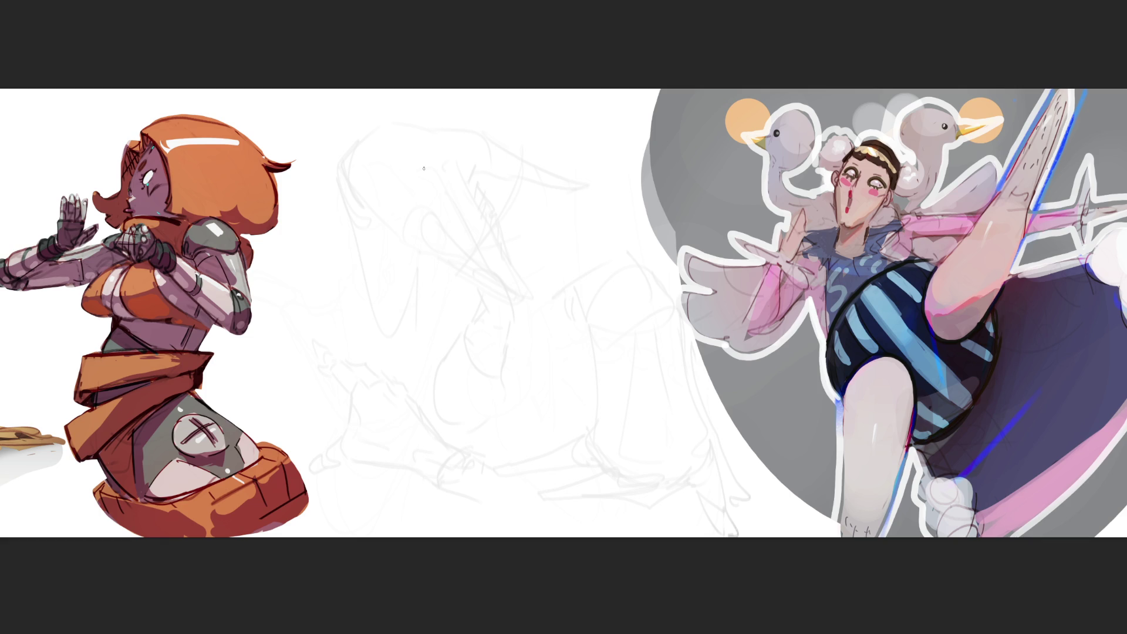
- Draw the new head's arched top, a hair loop, the left ear and the jaw
mouse_move(406, 138)
mouse_down()
mouse_move(403, 182)
mouse_move(440, 110)
mouse_move(461, 99)
mouse_move(493, 149)
mouse_move(412, 167)
mouse_up()
mouse_move(441, 131)
mouse_down()
mouse_move(495, 138)
mouse_move(425, 206)
mouse_move(485, 130)
mouse_move(541, 176)
mouse_up()
mouse_move(487, 116)
mouse_down()
mouse_move(541, 168)
mouse_move(529, 185)
mouse_up()
drag(551, 163, 530, 191)
mouse_move(414, 193)
mouse_down()
mouse_move(393, 206)
mouse_move(415, 226)
mouse_move(415, 207)
mouse_move(452, 253)
mouse_move(487, 258)
mouse_move(501, 236)
mouse_up()
mouse_move(515, 185)
mouse_down()
mouse_move(487, 277)
mouse_move(531, 200)
mouse_move(535, 226)
mouse_up()
mouse_move(527, 184)
mouse_down()
mouse_move(518, 206)
mouse_move(559, 177)
mouse_up()
drag(560, 180, 552, 217)
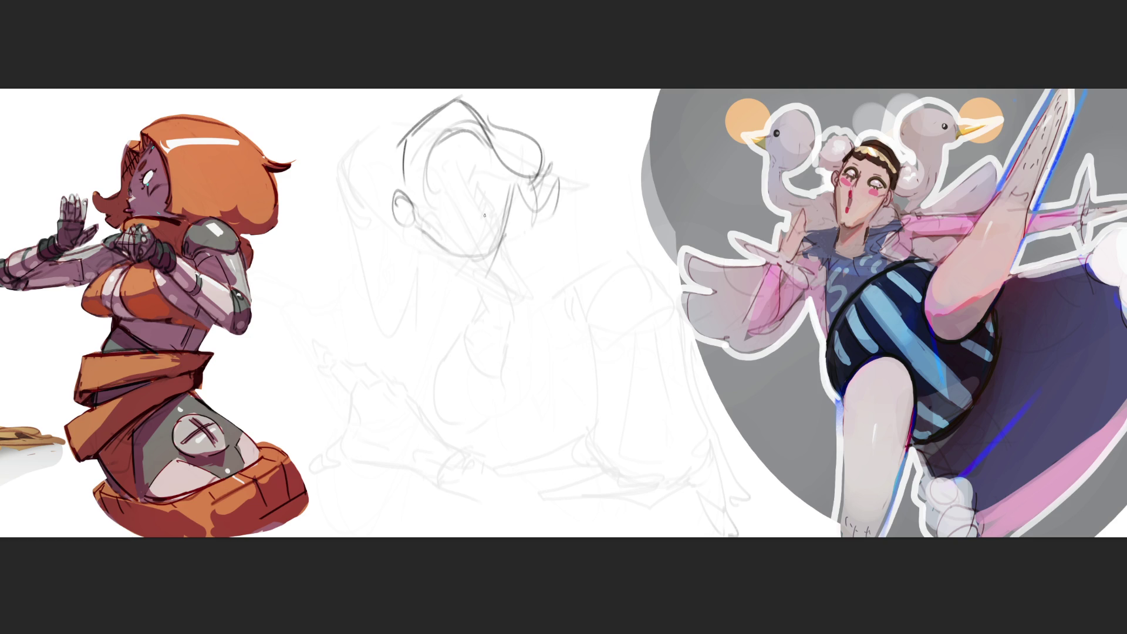
- Add eye marks, eyebrows, a mouth mark, the chin line and the neck
mouse_move(435, 202)
mouse_down()
mouse_move(489, 179)
mouse_move(446, 201)
mouse_up()
drag(446, 190, 486, 165)
mouse_move(490, 225)
mouse_down()
mouse_move(463, 254)
mouse_move(498, 249)
mouse_up()
drag(516, 192, 507, 238)
mouse_move(393, 205)
mouse_down()
mouse_move(460, 261)
mouse_move(484, 324)
mouse_up()
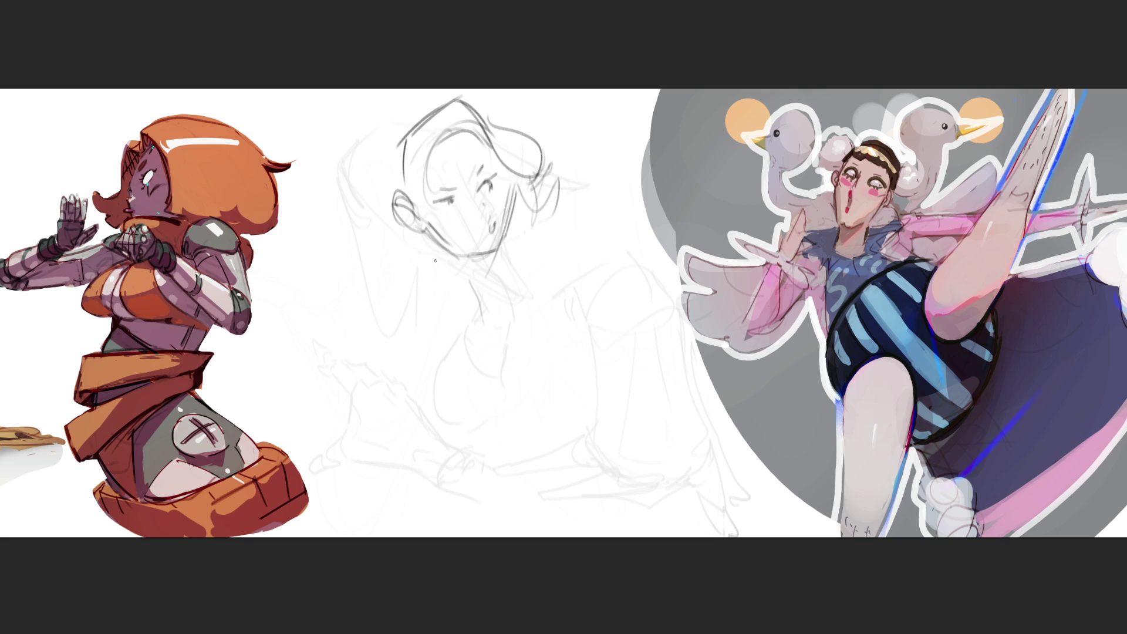
mouse_move(437, 233)
mouse_down()
mouse_move(452, 270)
mouse_move(500, 257)
mouse_move(513, 313)
mouse_up()
mouse_move(444, 254)
mouse_down()
mouse_move(506, 249)
mouse_move(506, 293)
mouse_move(541, 313)
mouse_up()
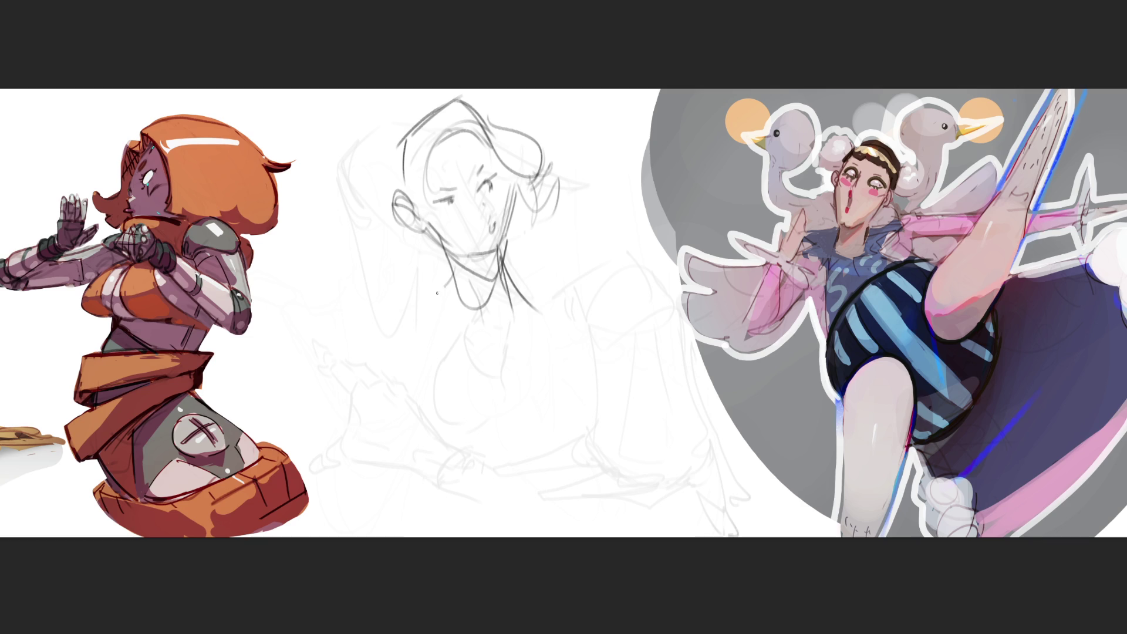
- Sketch shoulders, collarbones and a V-shaped torso, then fade the new lines to faint grey
drag(444, 284, 452, 333)
drag(445, 270, 399, 292)
drag(413, 320, 433, 314)
mouse_move(492, 324)
mouse_down()
mouse_move(567, 296)
mouse_move(526, 358)
mouse_move(467, 370)
mouse_move(419, 268)
mouse_move(418, 365)
mouse_up()
drag(434, 382, 509, 338)
drag(482, 374, 520, 317)
drag(424, 387, 483, 373)
mouse_move(423, 288)
mouse_down()
mouse_move(411, 388)
mouse_move(446, 451)
mouse_up()
mouse_move(464, 446)
mouse_down()
mouse_move(519, 360)
mouse_move(536, 492)
mouse_move(558, 405)
mouse_up()
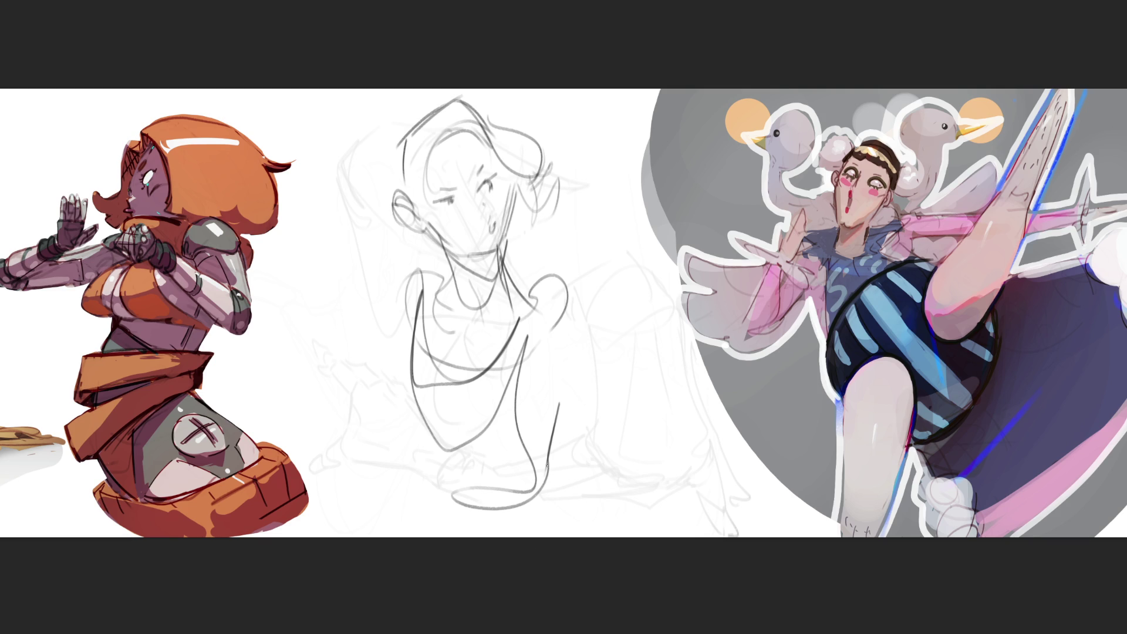
mouse_move(490, 473)
mouse_down()
mouse_move(503, 466)
mouse_move(478, 478)
mouse_move(496, 89)
mouse_move(444, 150)
mouse_up()
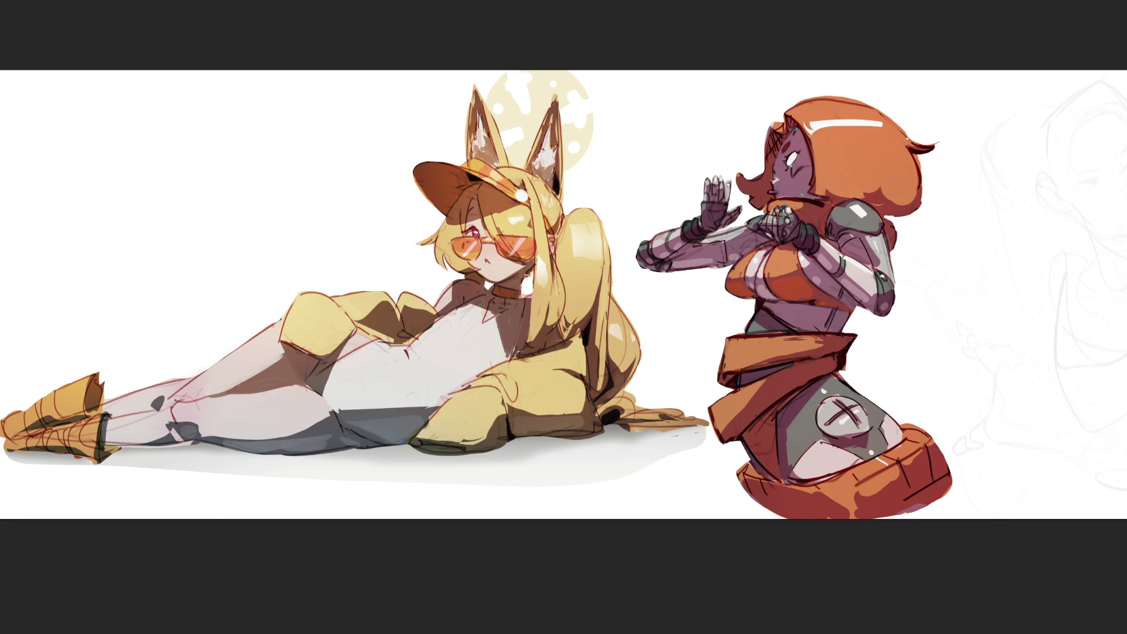
- Zoom out with Ctrl+0 to view the whole canvas
key(ctrl+0)
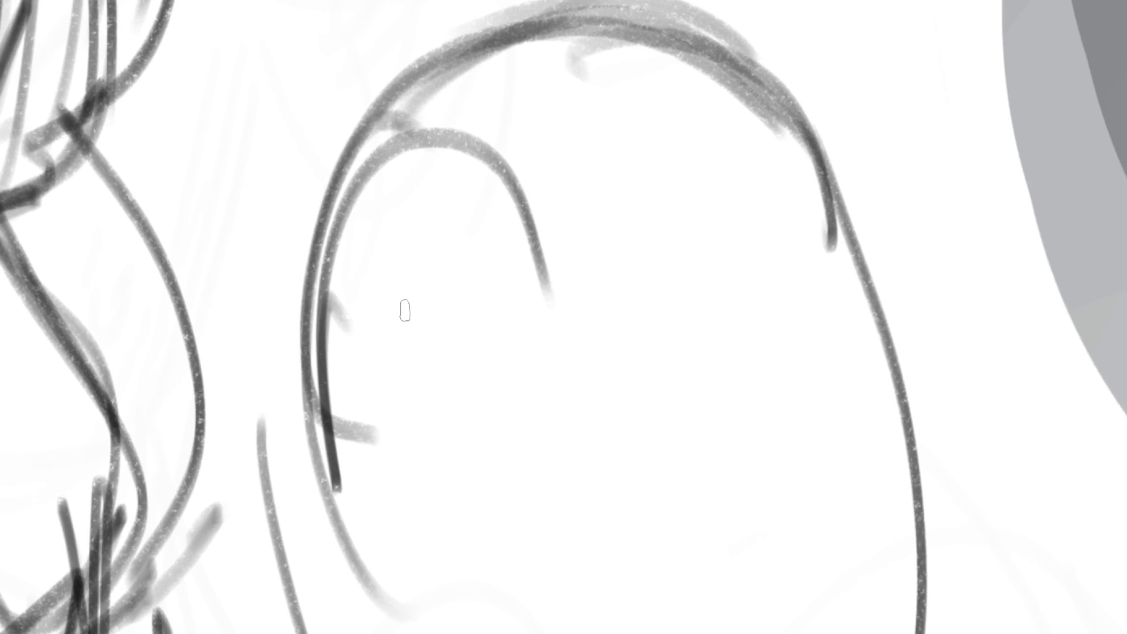
- Draw the owl's two eyes, wavy brow line and beak
mouse_move(389, 239)
mouse_down()
mouse_move(396, 382)
mouse_move(395, 228)
mouse_up()
mouse_move(466, 150)
mouse_down()
mouse_move(655, 161)
mouse_move(830, 294)
mouse_up()
drag(711, 201, 692, 346)
drag(768, 207, 784, 250)
mouse_move(560, 337)
mouse_down()
mouse_move(586, 277)
mouse_move(623, 341)
mouse_up()
mouse_move(558, 317)
mouse_down()
mouse_move(581, 414)
mouse_move(622, 339)
mouse_up()
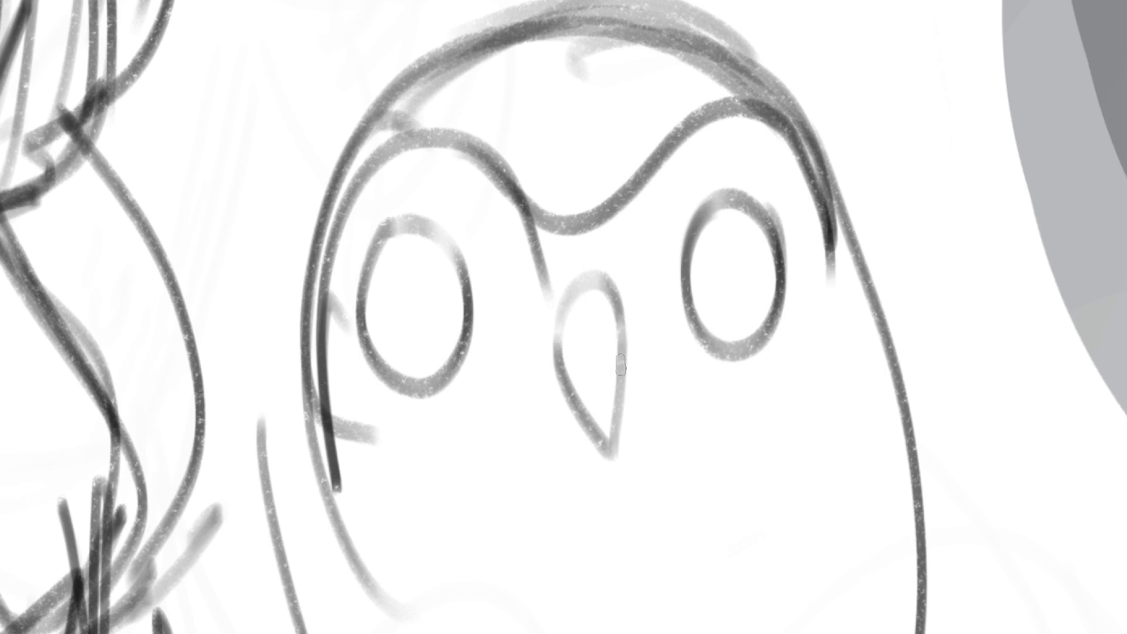
drag(411, 433, 535, 444)
- Outline the right side of the owl's head, add a cheek curve and chest feather ticks
mouse_move(659, 406)
mouse_down()
mouse_move(804, 382)
mouse_move(826, 249)
mouse_up()
drag(830, 246, 858, 369)
mouse_move(833, 228)
mouse_down()
mouse_move(848, 267)
mouse_move(816, 397)
mouse_move(768, 420)
mouse_up()
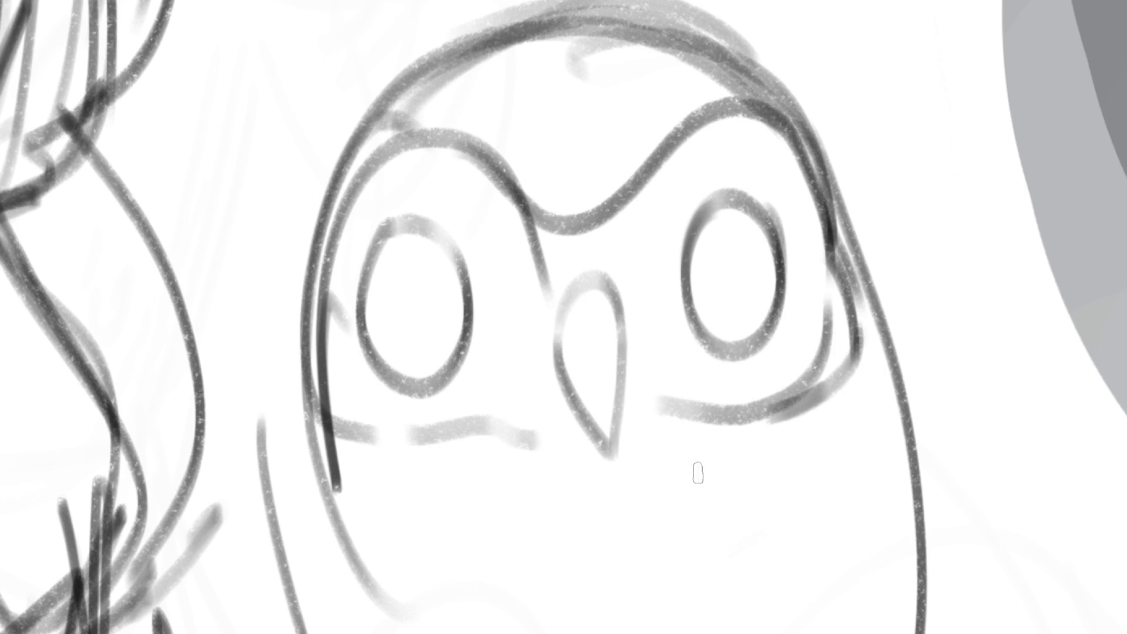
mouse_move(428, 483)
mouse_down()
mouse_move(466, 555)
mouse_move(531, 621)
mouse_up()
drag(540, 500, 561, 543)
mouse_move(579, 547)
mouse_down()
mouse_move(587, 564)
mouse_move(619, 571)
mouse_up()
mouse_move(681, 504)
mouse_down()
mouse_move(690, 546)
mouse_move(707, 547)
mouse_up()
drag(782, 499, 785, 543)
drag(817, 465, 813, 517)
drag(821, 528, 812, 599)
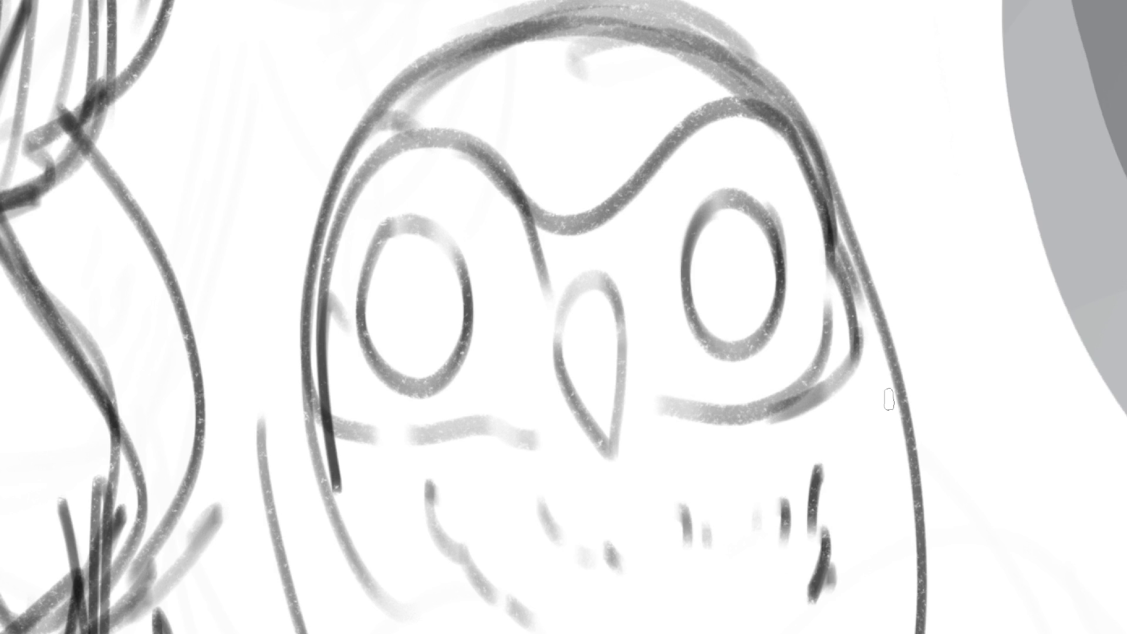
- Draw both of the owl's looped wings
mouse_move(884, 339)
mouse_down()
mouse_move(972, 393)
mouse_move(986, 479)
mouse_up()
mouse_move(878, 334)
mouse_down()
mouse_move(877, 352)
mouse_move(986, 468)
mouse_move(962, 506)
mouse_up()
drag(314, 426, 298, 582)
mouse_move(339, 492)
mouse_down()
mouse_move(304, 600)
mouse_move(320, 590)
mouse_move(376, 632)
mouse_up()
drag(907, 476, 876, 613)
- Outline the lower body with a zigzag edge and vertical strokes inside it
scroll(563, 317, down, 10)
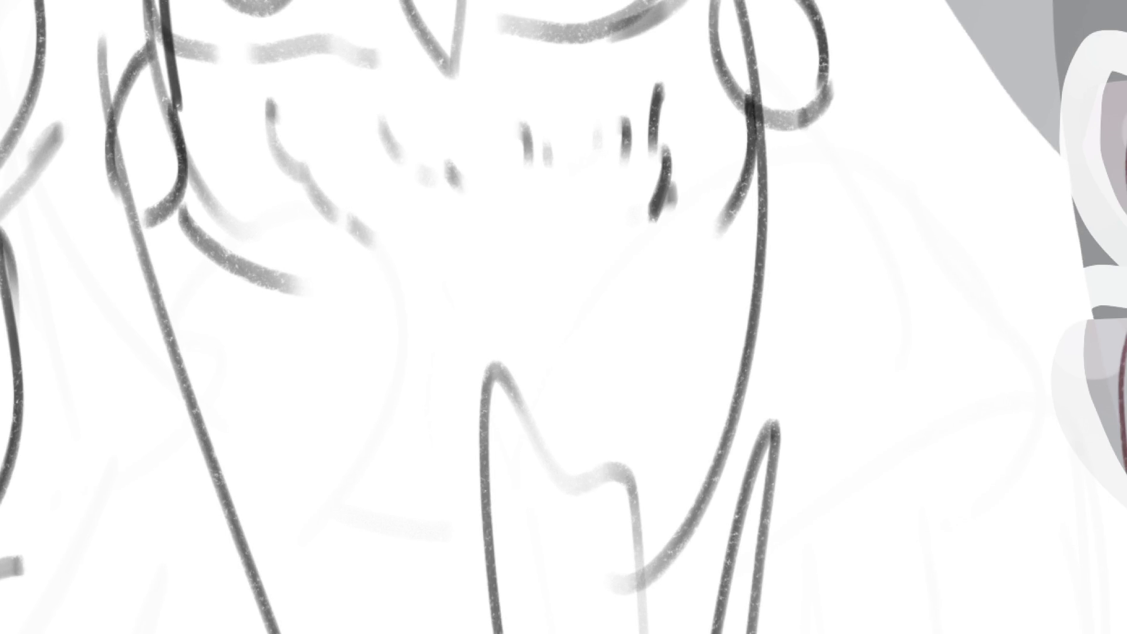
mouse_move(197, 229)
mouse_down()
mouse_move(352, 531)
mouse_move(467, 438)
mouse_move(434, 289)
mouse_move(532, 287)
mouse_move(637, 567)
mouse_move(769, 126)
mouse_move(761, 182)
mouse_up()
mouse_move(467, 456)
mouse_down()
mouse_move(479, 467)
mouse_move(537, 445)
mouse_move(559, 454)
mouse_up()
drag(461, 310, 484, 464)
mouse_move(473, 287)
mouse_down()
mouse_move(500, 469)
mouse_move(514, 464)
mouse_up()
drag(503, 279, 525, 461)
drag(516, 282, 552, 479)
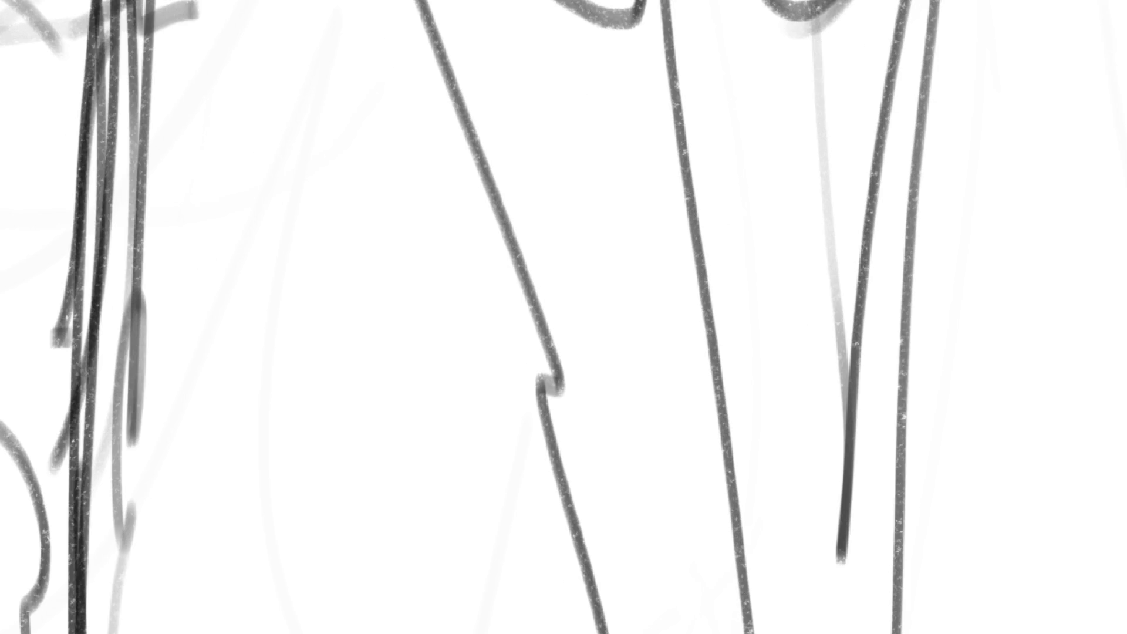
- Sketch both long legs ending in clawed feet
mouse_move(789, 43)
mouse_down()
mouse_move(868, 111)
mouse_move(924, 3)
mouse_move(964, 8)
mouse_move(858, 137)
mouse_move(998, 3)
mouse_move(934, 493)
mouse_move(932, 109)
mouse_move(903, 616)
mouse_move(799, 457)
mouse_move(863, 570)
mouse_move(1000, 470)
mouse_move(916, 625)
mouse_up()
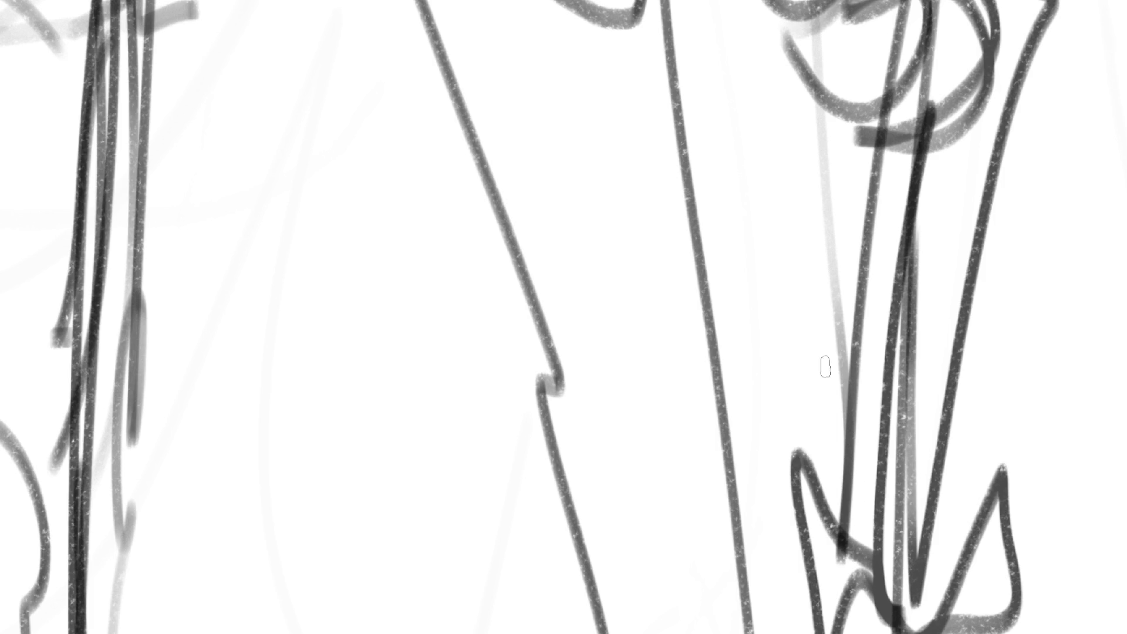
mouse_move(452, 3)
mouse_down()
mouse_move(583, 45)
mouse_move(341, 8)
mouse_move(513, 87)
mouse_move(270, 9)
mouse_move(460, 510)
mouse_up()
mouse_move(383, 58)
mouse_down()
mouse_move(457, 493)
mouse_move(410, 601)
mouse_move(499, 631)
mouse_move(531, 435)
mouse_move(593, 463)
mouse_move(414, 590)
mouse_move(616, 604)
mouse_move(646, 631)
mouse_up()
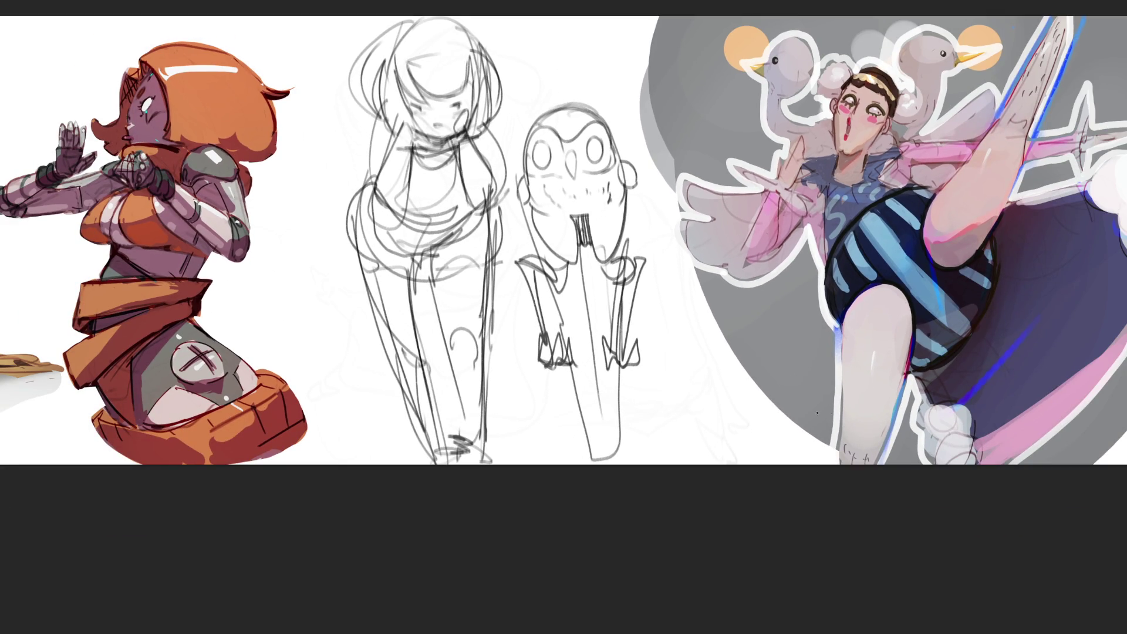
- Draw perch strokes under the owl's feet and undo a trial tuft on its head
mouse_move(518, 370)
mouse_down()
mouse_move(668, 356)
mouse_move(662, 365)
mouse_up()
drag(580, 384, 666, 365)
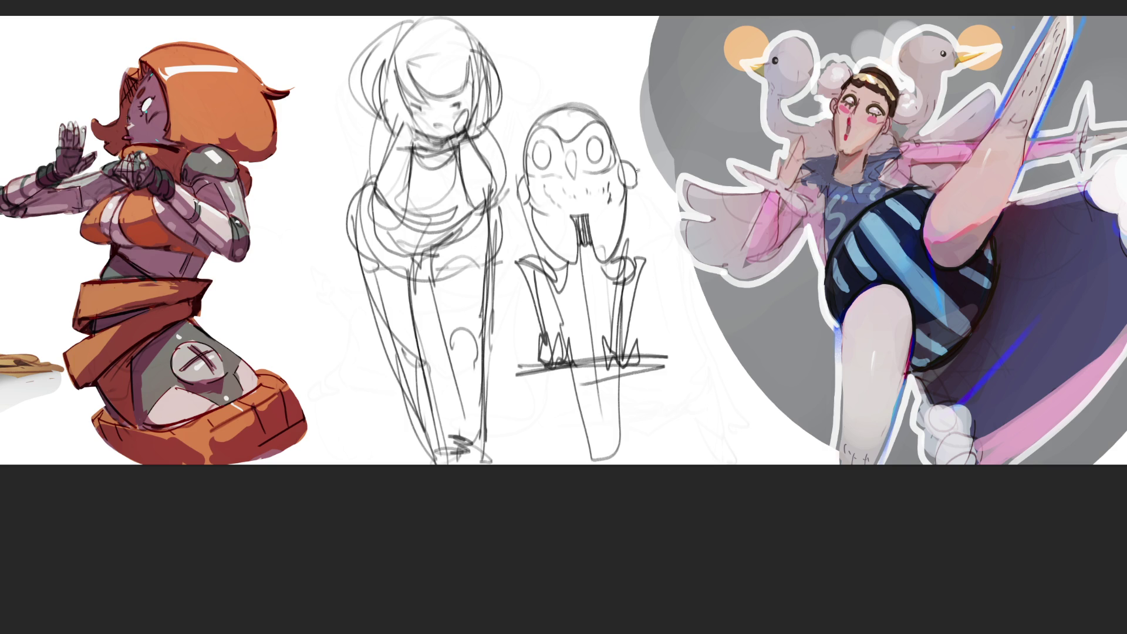
mouse_move(563, 105)
mouse_down()
mouse_move(565, 88)
mouse_move(560, 127)
mouse_move(603, 111)
mouse_move(577, 108)
mouse_up()
key(ctrl+z)
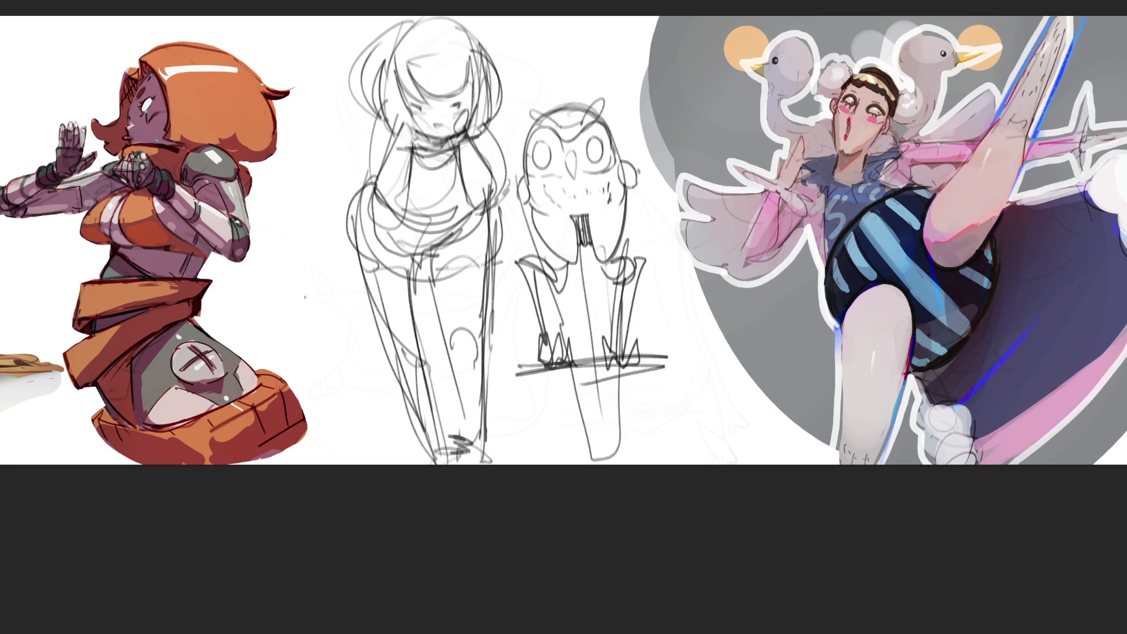
- Soften the owl sketch, then ink its eye and both body outlines in dark pencil
mouse_move(582, 147)
mouse_down()
mouse_move(587, 352)
mouse_move(571, 94)
mouse_up()
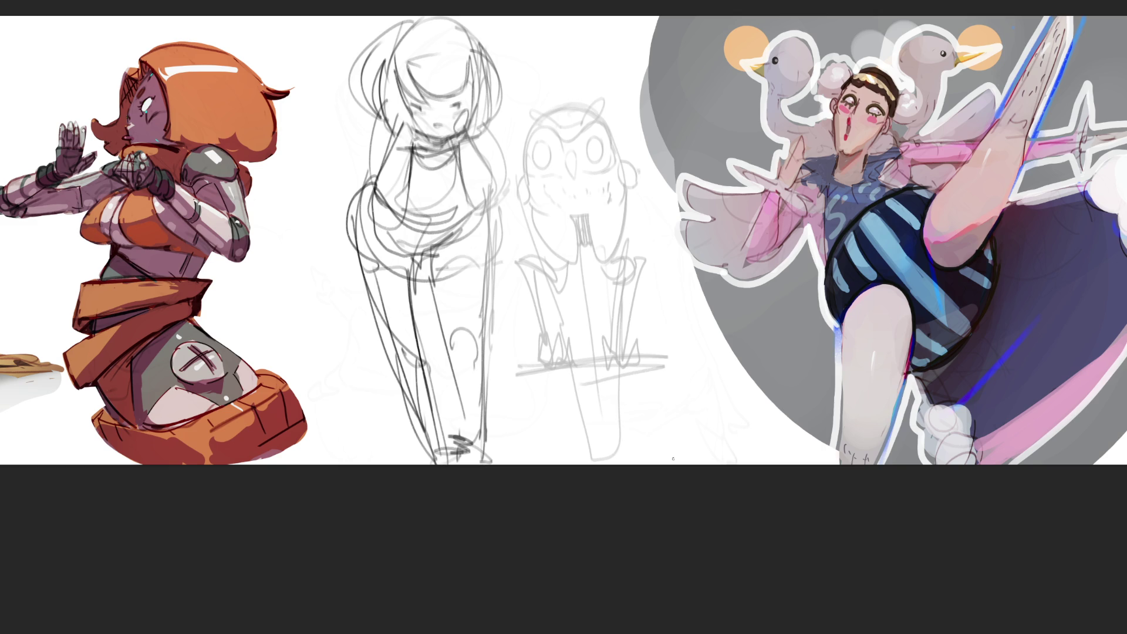
mouse_move(541, 142)
mouse_down()
mouse_move(537, 169)
mouse_move(549, 141)
mouse_move(595, 161)
mouse_move(604, 133)
mouse_move(526, 122)
mouse_move(553, 135)
mouse_move(601, 92)
mouse_move(586, 130)
mouse_up()
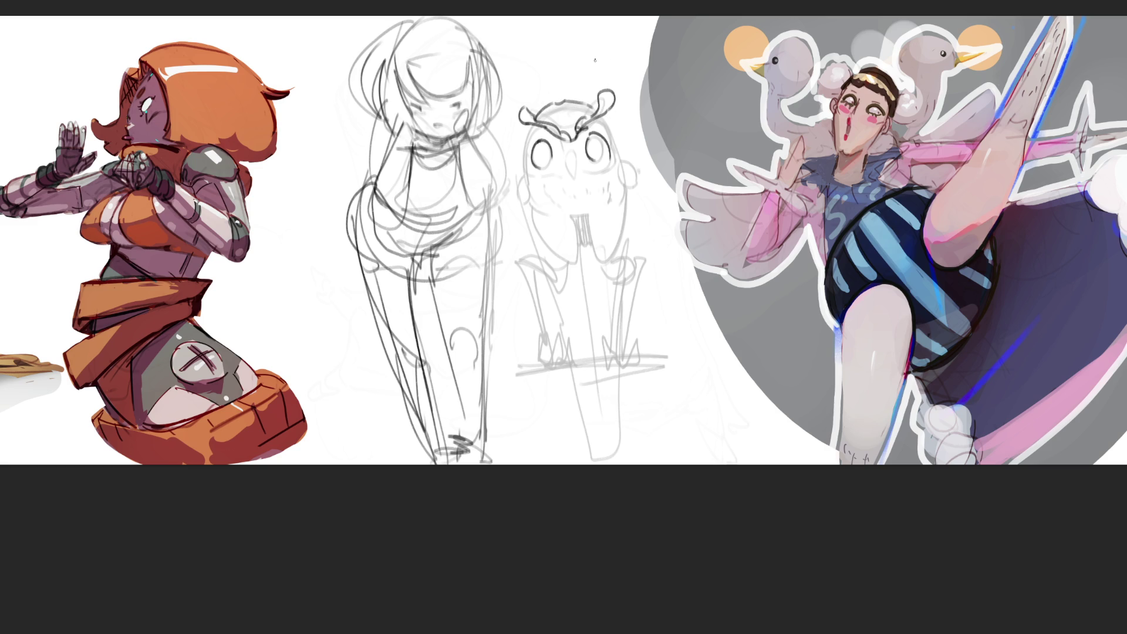
drag(521, 136, 532, 210)
drag(605, 112, 628, 205)
drag(520, 149, 556, 366)
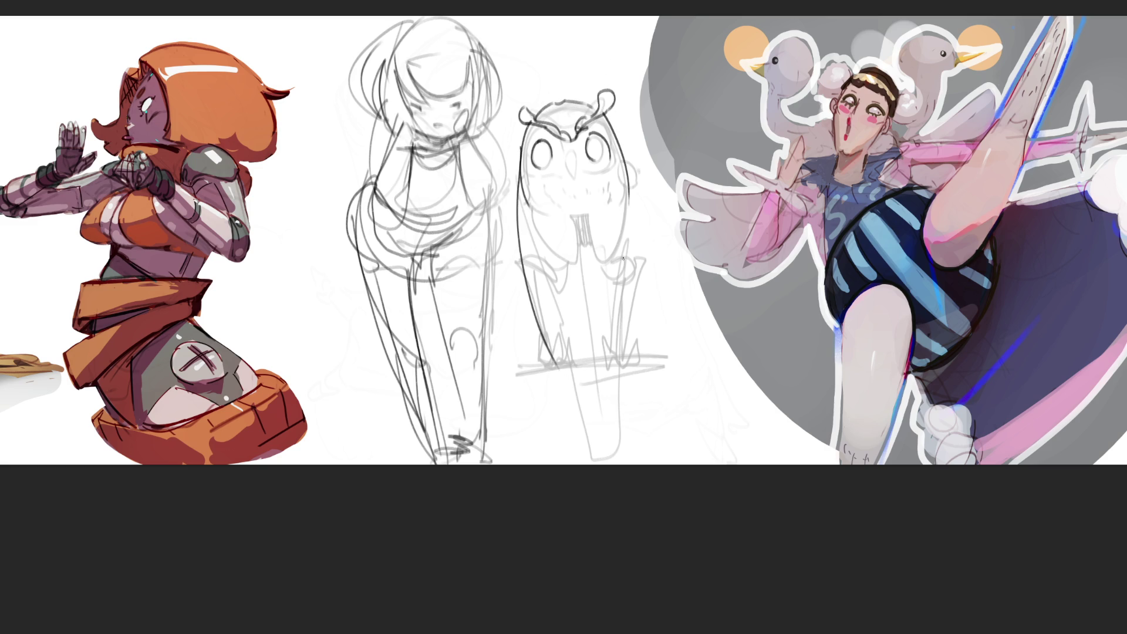
drag(627, 171, 615, 371)
mouse_move(541, 232)
mouse_down()
mouse_move(595, 355)
mouse_move(576, 367)
mouse_up()
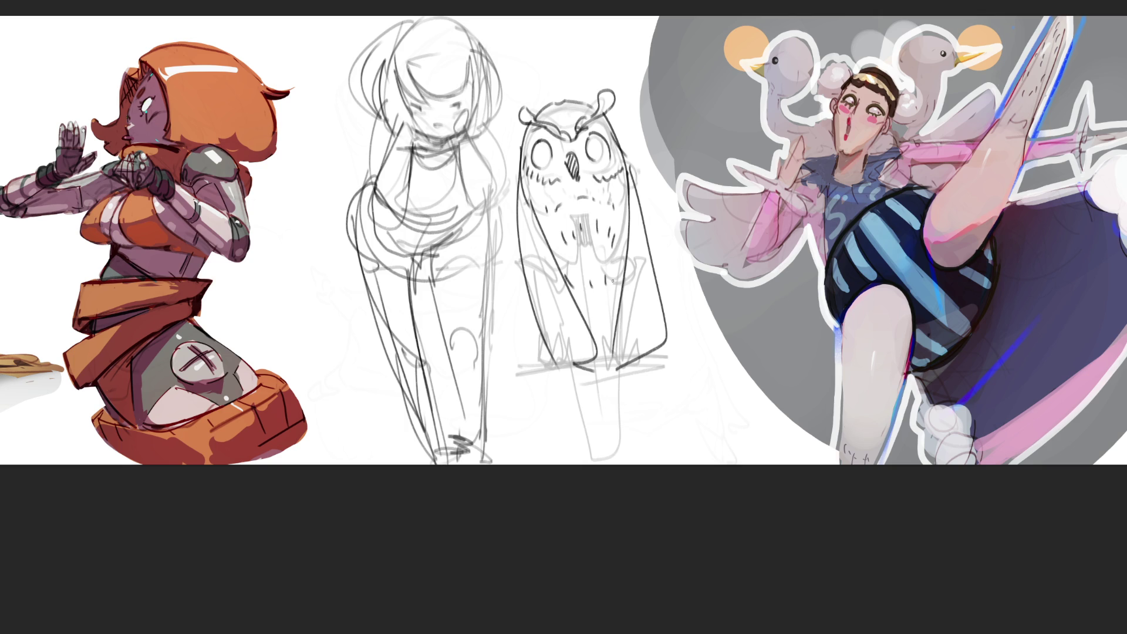
- Add a ground line, a tail sweeping right, two sets of talons and a long perch line
mouse_move(537, 334)
mouse_down()
mouse_move(543, 371)
mouse_move(707, 355)
mouse_up()
drag(657, 297, 709, 331)
mouse_move(707, 332)
mouse_down()
mouse_move(663, 348)
mouse_move(698, 338)
mouse_move(678, 340)
mouse_up()
drag(690, 340, 660, 356)
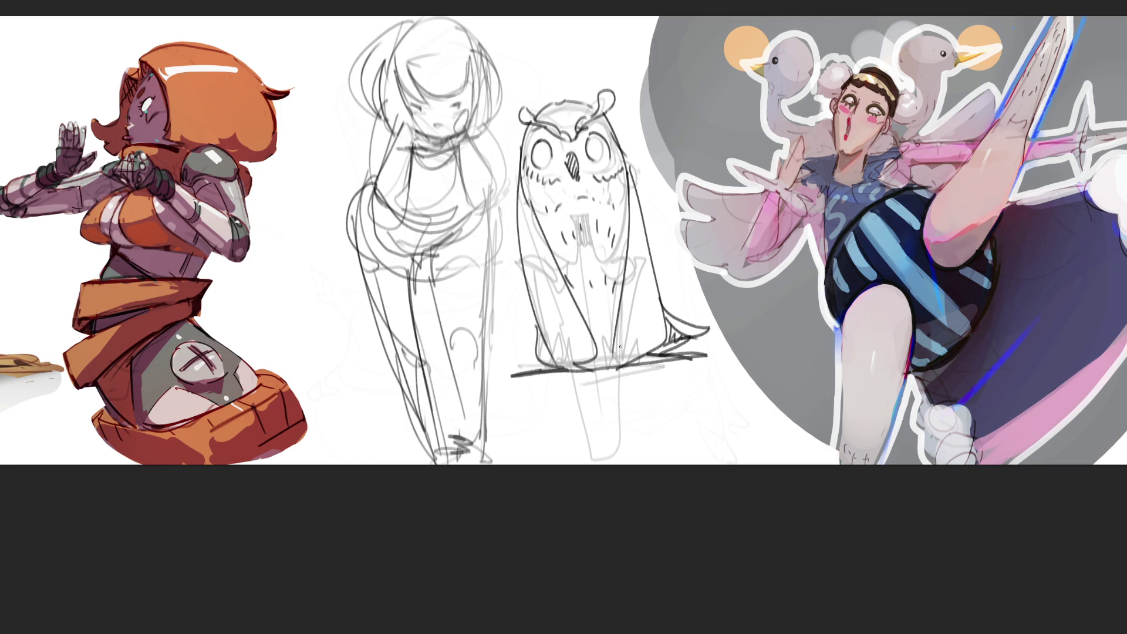
drag(542, 372, 552, 381)
drag(674, 371, 690, 361)
drag(490, 392, 771, 355)
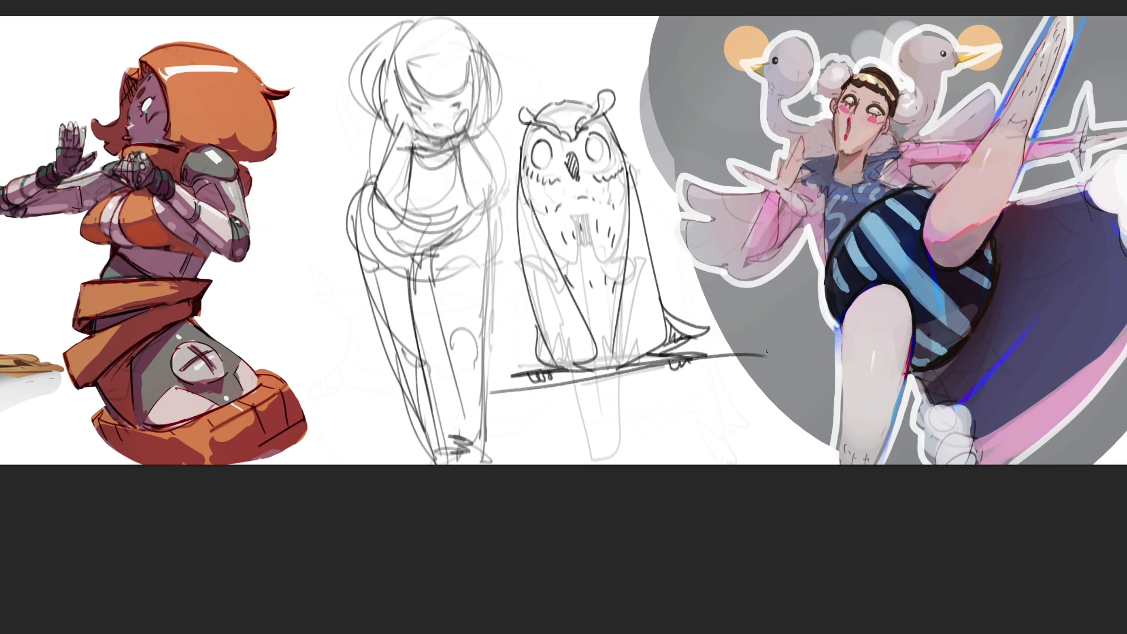
- Sketch a pointed hat above the owl, undoing the stray trial strokes first
mouse_move(512, 177)
mouse_down()
mouse_move(521, 107)
mouse_move(546, 81)
mouse_move(591, 92)
mouse_up()
key(ctrl+z)
key(ctrl+z)
drag(505, 140, 463, 151)
mouse_move(475, 154)
mouse_down()
mouse_move(518, 160)
mouse_move(514, 132)
mouse_move(678, 86)
mouse_move(618, 129)
mouse_up()
key(ctrl+z)
drag(520, 27, 524, 111)
drag(556, 29, 590, 97)
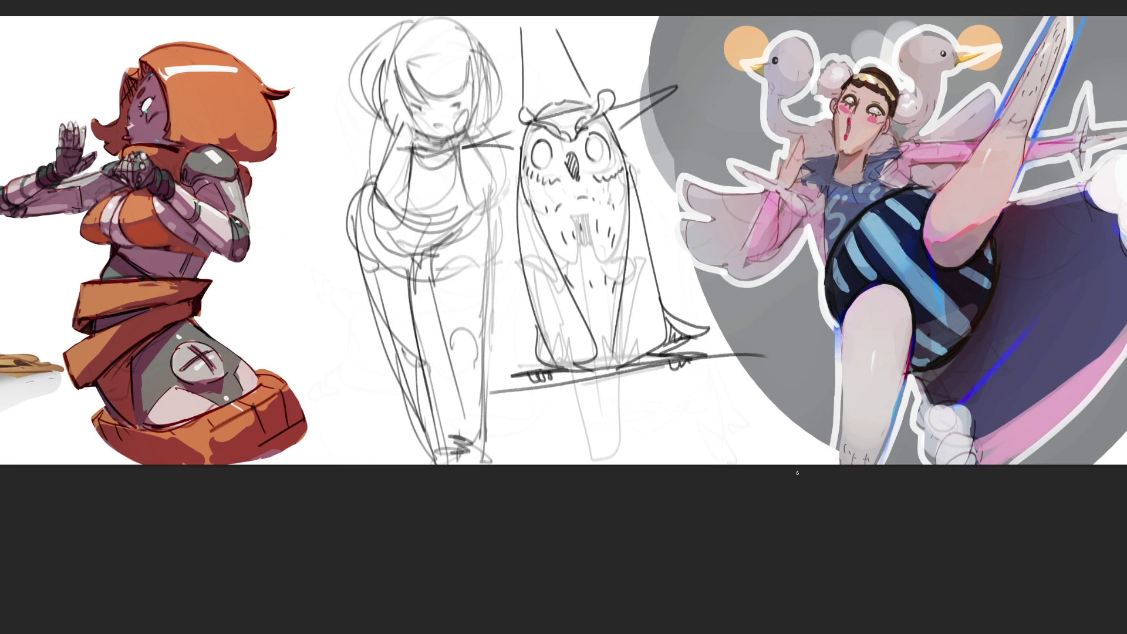
- Add a zig-zag line with ticks near the perch and darken the box shape's top edge
mouse_move(386, 371)
mouse_down()
mouse_move(320, 374)
mouse_move(442, 336)
mouse_move(463, 317)
mouse_move(504, 339)
mouse_move(491, 369)
mouse_up()
drag(353, 381, 390, 371)
mouse_move(359, 365)
mouse_down()
mouse_move(358, 382)
mouse_move(376, 376)
mouse_up()
drag(387, 357, 388, 378)
mouse_move(418, 336)
mouse_down()
mouse_move(496, 317)
mouse_move(501, 360)
mouse_up()
mouse_move(504, 336)
mouse_down()
mouse_move(511, 362)
mouse_move(500, 359)
mouse_up()
- Draw long cloak lines down the girl's side, plus her collar, body curves and shoulder line
drag(360, 176, 317, 365)
drag(348, 222, 315, 403)
drag(338, 324, 315, 400)
drag(365, 211, 406, 194)
drag(487, 192, 553, 331)
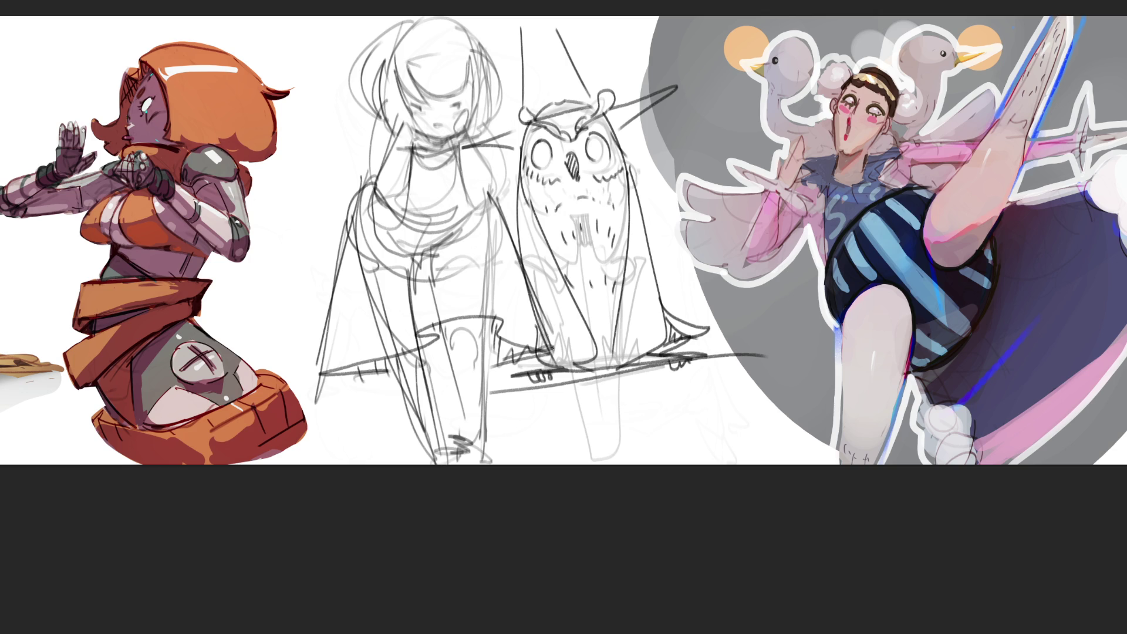
mouse_move(416, 147)
mouse_down()
mouse_move(453, 154)
mouse_move(439, 182)
mouse_up()
mouse_move(396, 200)
mouse_down()
mouse_move(473, 203)
mouse_move(478, 234)
mouse_up()
drag(435, 249, 406, 273)
drag(364, 210, 371, 146)
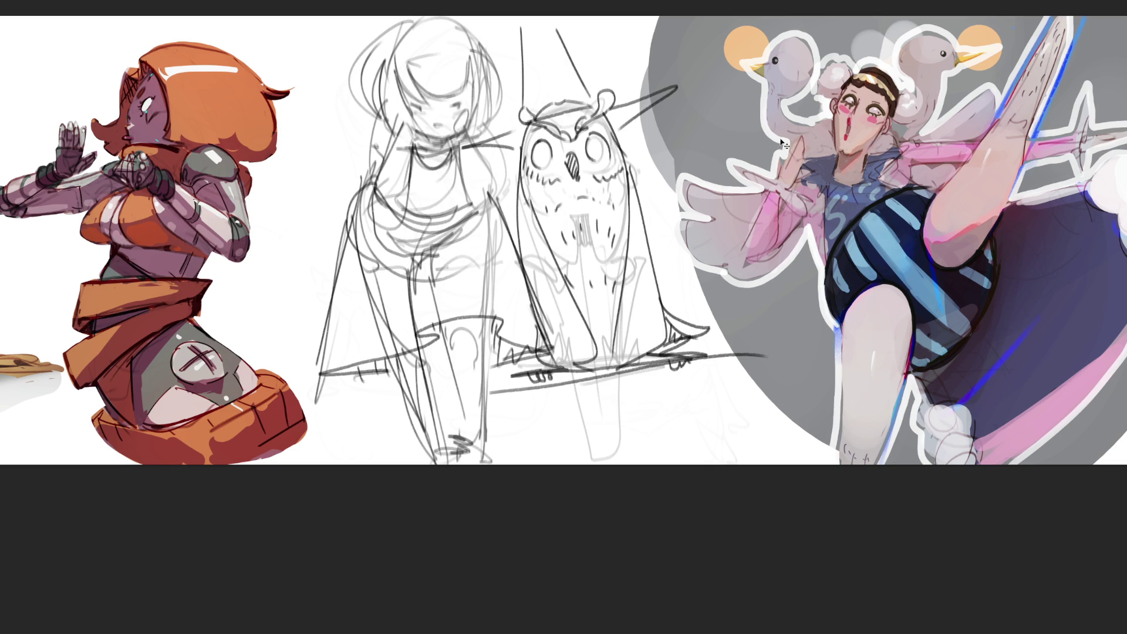
- Transform the sketch group with Ctrl+T: tilt it slightly, shrink it and shift it up-left
key(ctrl+t)
mouse_move(814, 181)
mouse_down()
mouse_move(800, 272)
mouse_move(742, 365)
mouse_move(667, 256)
mouse_move(749, 234)
mouse_up()
drag(788, 198, 708, 81)
mouse_move(745, 46)
mouse_down()
mouse_move(594, 114)
mouse_move(566, 183)
mouse_move(604, 244)
mouse_up()
mouse_move(578, 160)
mouse_down()
mouse_move(550, 82)
mouse_move(550, 113)
mouse_up()
- Apply the transform, finish the owl's hat peak with curls, and begin the hooded outline
key(Return)
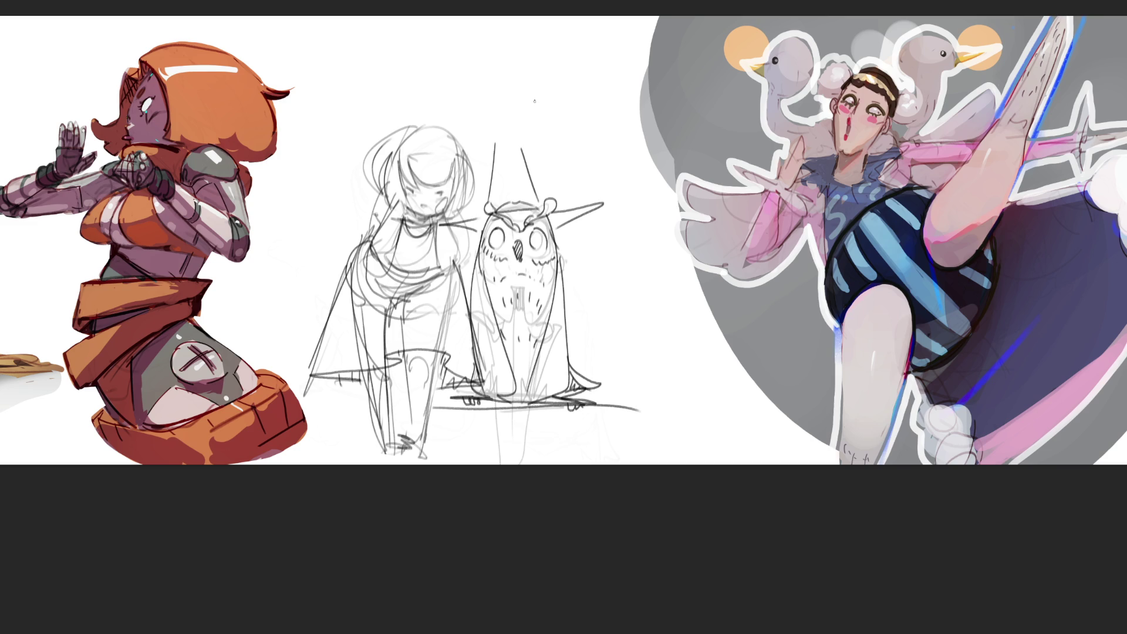
mouse_move(498, 108)
mouse_down()
mouse_move(495, 142)
mouse_move(538, 196)
mouse_up()
drag(501, 94, 502, 94)
drag(557, 47, 535, 162)
mouse_move(553, 53)
mouse_down()
mouse_move(621, 20)
mouse_move(625, 118)
mouse_up()
drag(625, 60, 630, 71)
mouse_move(537, 74)
mouse_down()
mouse_move(537, 95)
mouse_move(618, 74)
mouse_move(553, 89)
mouse_move(578, 101)
mouse_move(606, 75)
mouse_move(567, 99)
mouse_move(604, 64)
mouse_up()
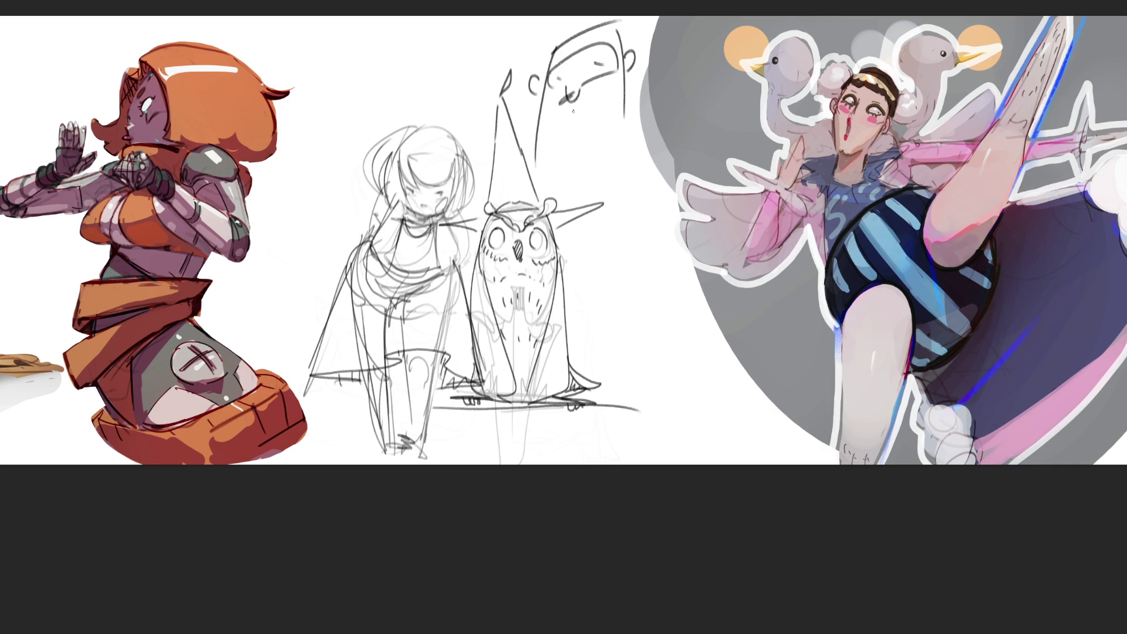
mouse_move(493, 132)
mouse_down()
mouse_move(481, 139)
mouse_move(494, 150)
mouse_move(519, 133)
mouse_up()
- Draw the hooded shape's long sides, a short base line and a looping tail
mouse_move(623, 124)
mouse_down()
mouse_move(646, 191)
mouse_move(668, 355)
mouse_up()
drag(621, 166, 666, 405)
mouse_move(570, 367)
mouse_down()
mouse_move(599, 369)
mouse_move(655, 407)
mouse_up()
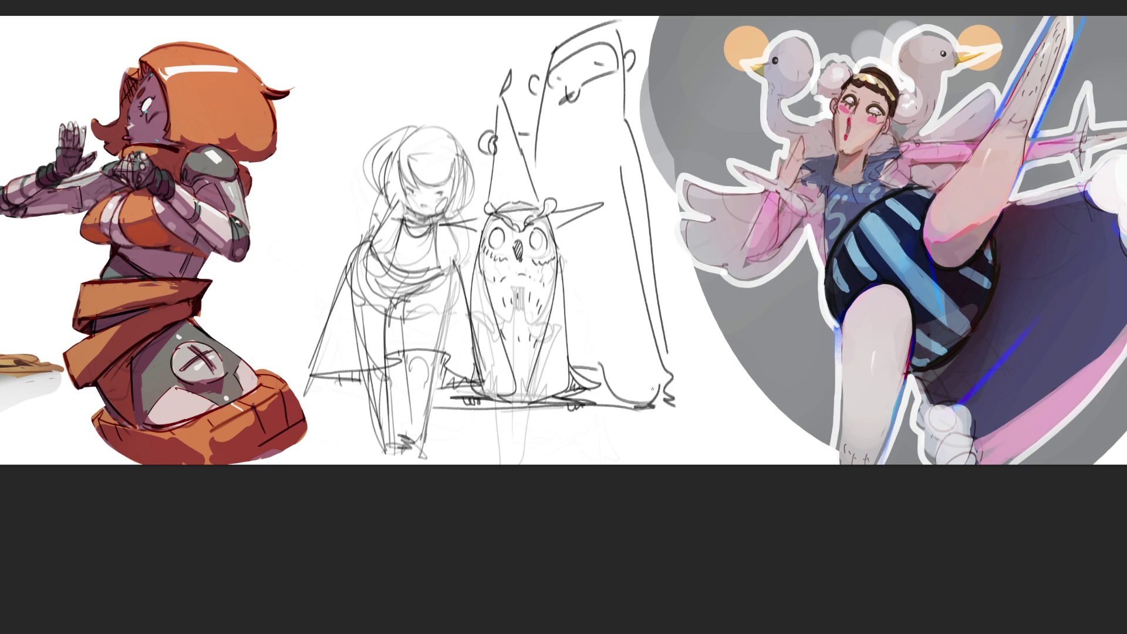
mouse_move(675, 342)
mouse_down()
mouse_move(754, 418)
mouse_move(698, 399)
mouse_move(750, 379)
mouse_up()
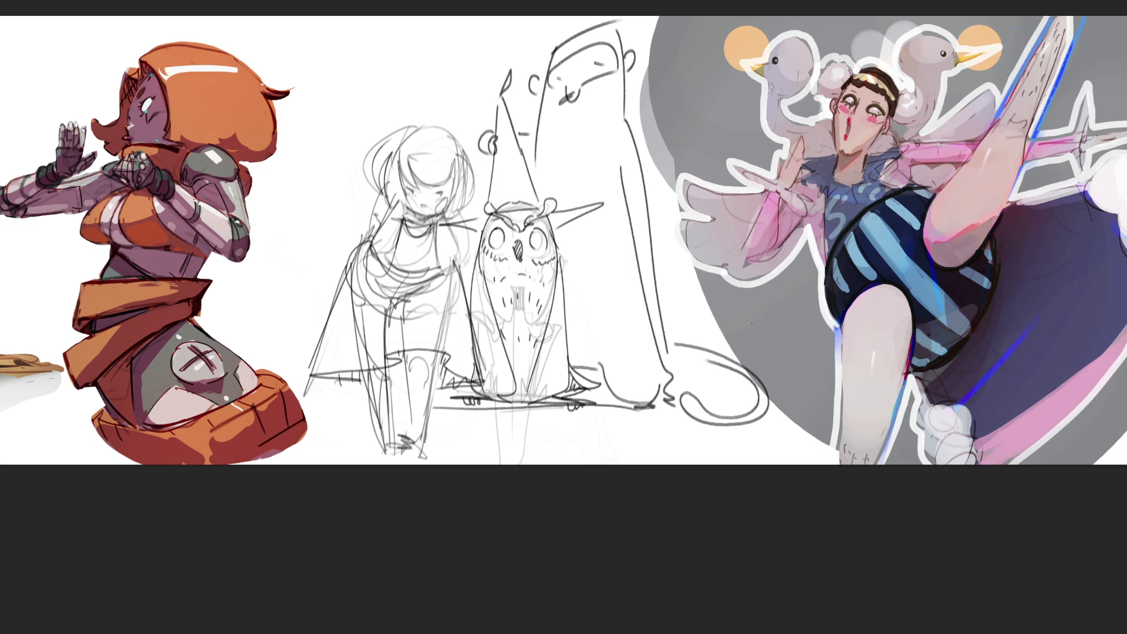
drag(654, 218, 650, 270)
- Draw an arch above the girl's sketch and hatch its band into segments
mouse_move(328, 87)
mouse_down()
mouse_move(364, 110)
mouse_move(464, 59)
mouse_up()
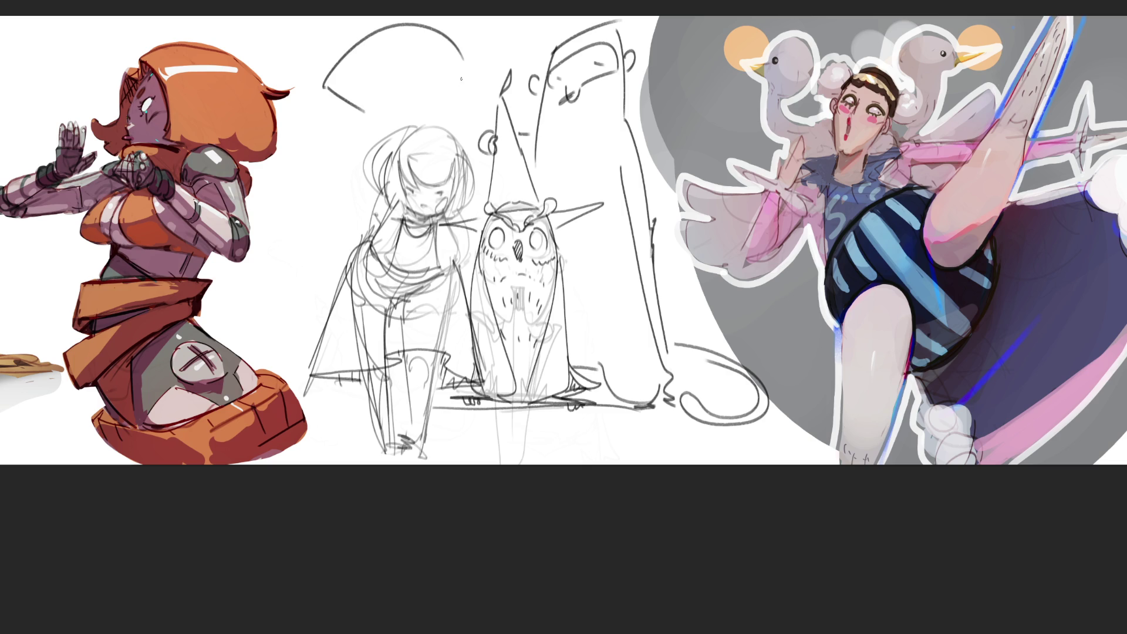
mouse_move(360, 109)
mouse_down()
mouse_move(458, 88)
mouse_move(462, 117)
mouse_up()
drag(336, 66, 364, 92)
drag(362, 41, 385, 82)
mouse_move(393, 27)
mouse_down()
mouse_move(399, 70)
mouse_move(440, 66)
mouse_move(457, 105)
mouse_up()
drag(470, 111, 461, 117)
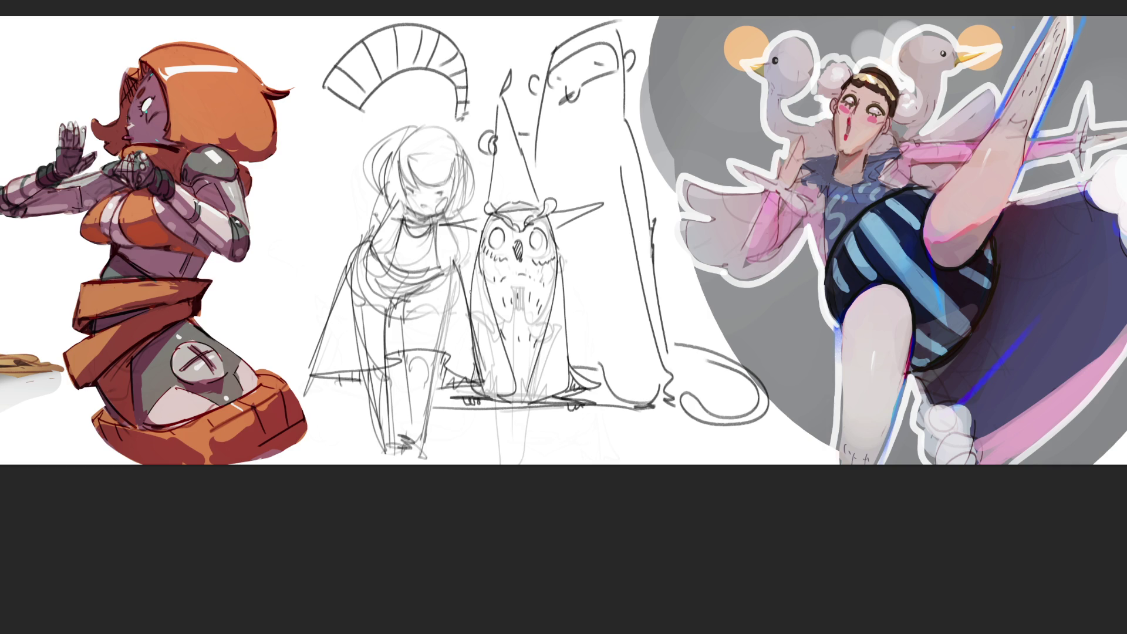
- Add a boxy base with reinforced sides under the arch's left end, plus a small triangle
mouse_move(320, 86)
mouse_down()
mouse_move(296, 175)
mouse_move(345, 177)
mouse_up()
drag(359, 110, 345, 177)
drag(317, 82, 298, 187)
drag(301, 191, 345, 186)
drag(364, 108, 348, 161)
drag(350, 159, 342, 197)
mouse_move(285, 135)
mouse_down()
mouse_move(305, 151)
mouse_move(315, 129)
mouse_move(307, 151)
mouse_move(365, 150)
mouse_up()
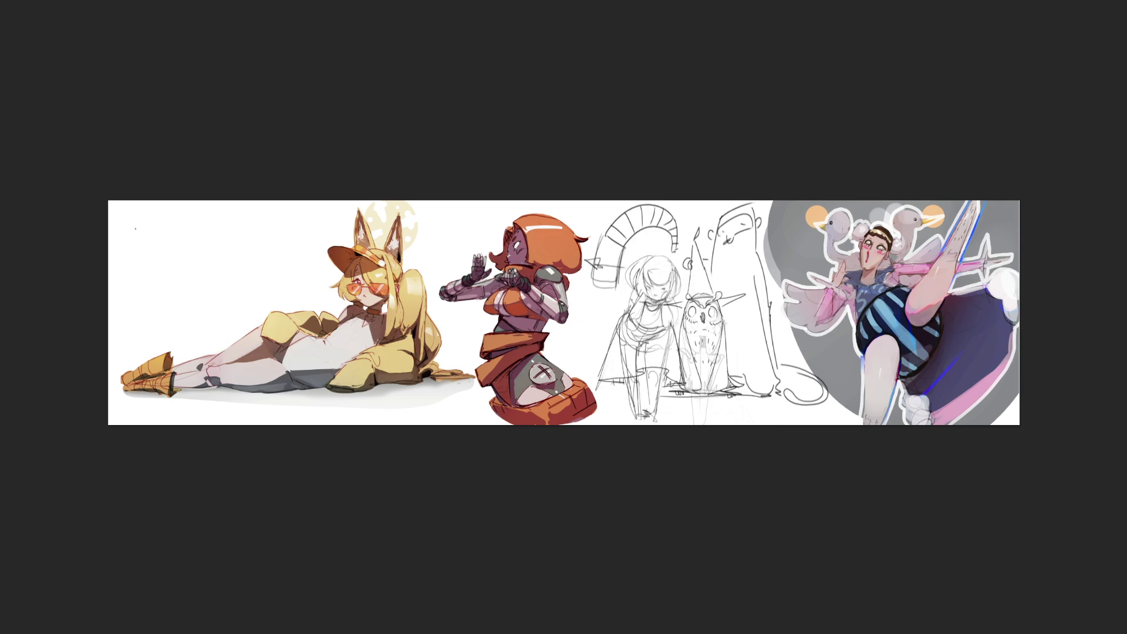
- Draw the first stroke of a letter in the top-left area of the full canvas
drag(136, 245, 151, 288)
- Complete the letter E with top, middle and bottom bars, then add a '1' stroke beside it
drag(125, 253, 163, 224)
drag(143, 264, 157, 248)
drag(151, 289, 183, 268)
drag(188, 220, 216, 274)
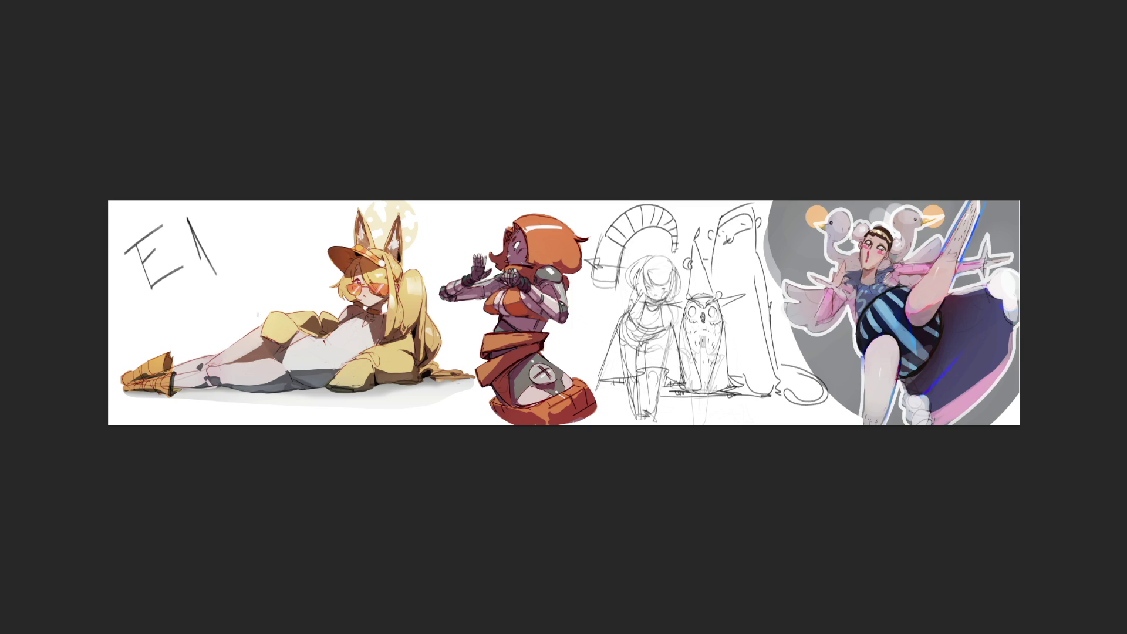